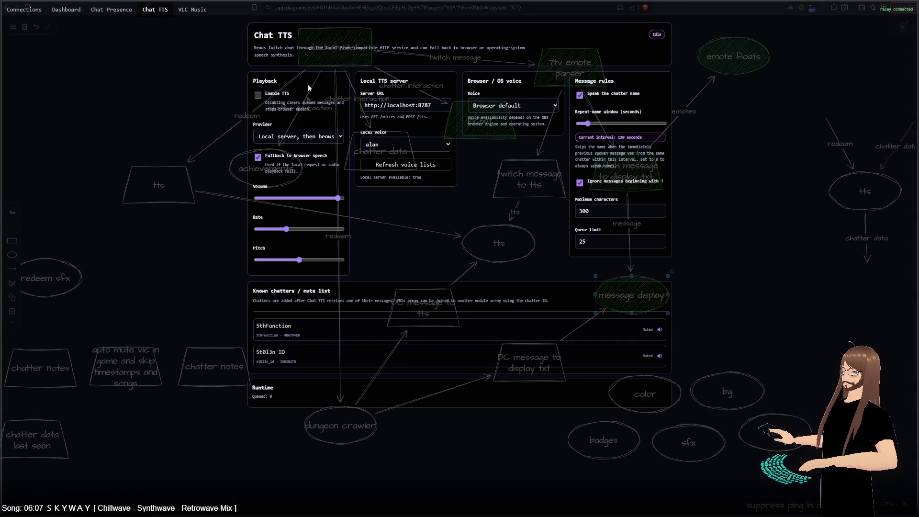
- Connect Twitch EventSub from the Connections panel and expand an incoming notification entry
left_click(23, 9)
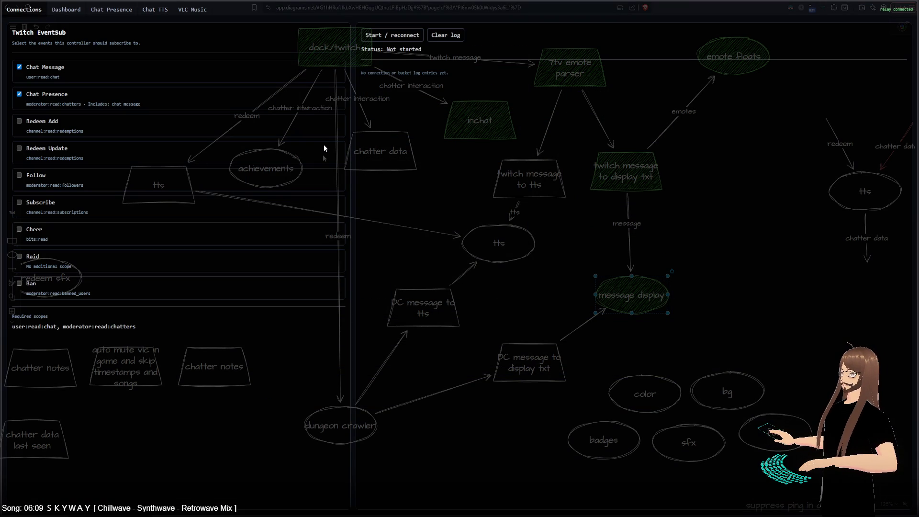
left_click(388, 37)
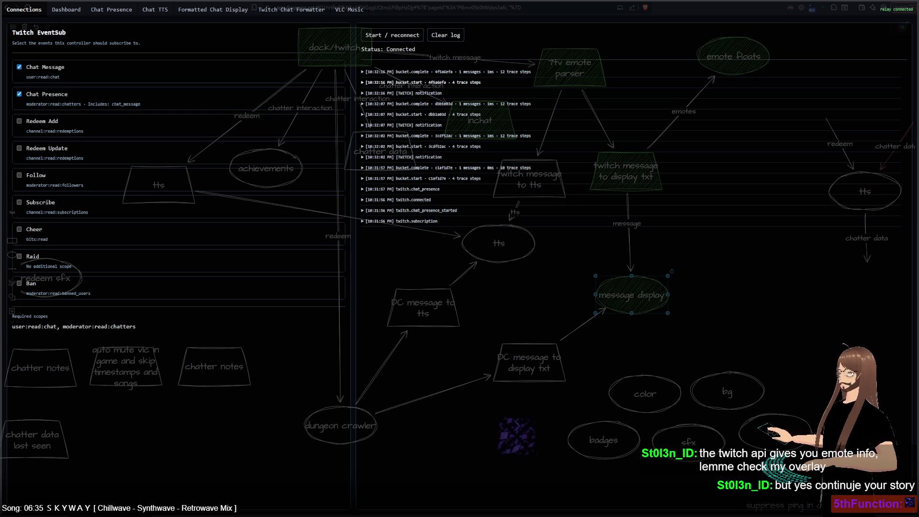
left_click(429, 93)
- Inspect the notification JSON, selecting the emote owner's id and part of the emote text
scroll(408, 180, "down", 1)
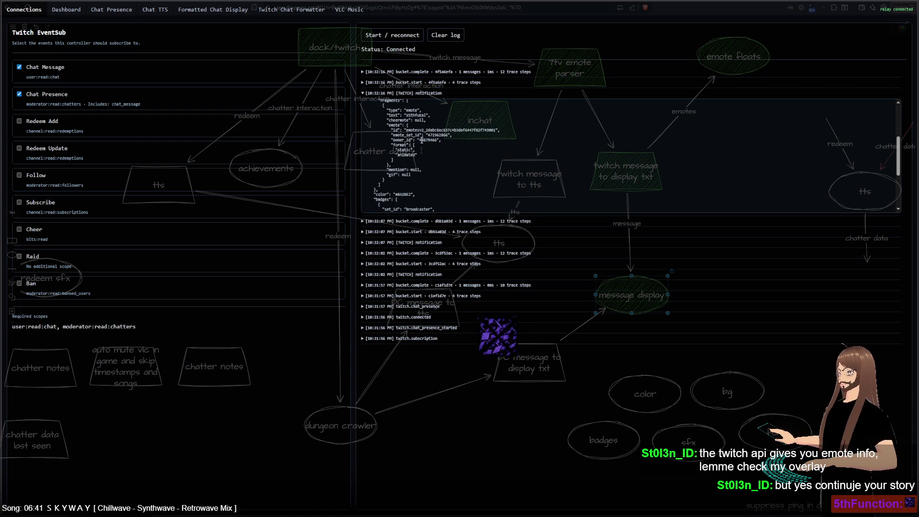
left_click_drag(420, 140, 447, 139)
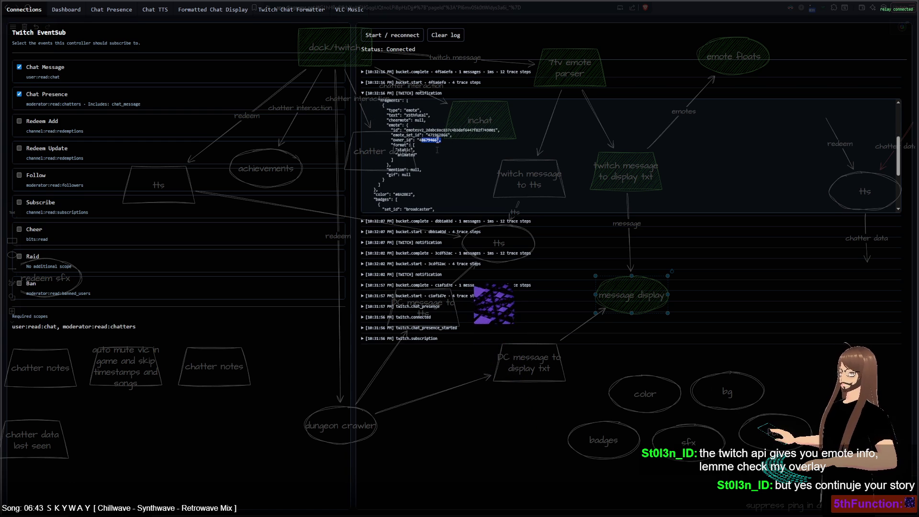
left_click_drag(406, 116, 414, 116)
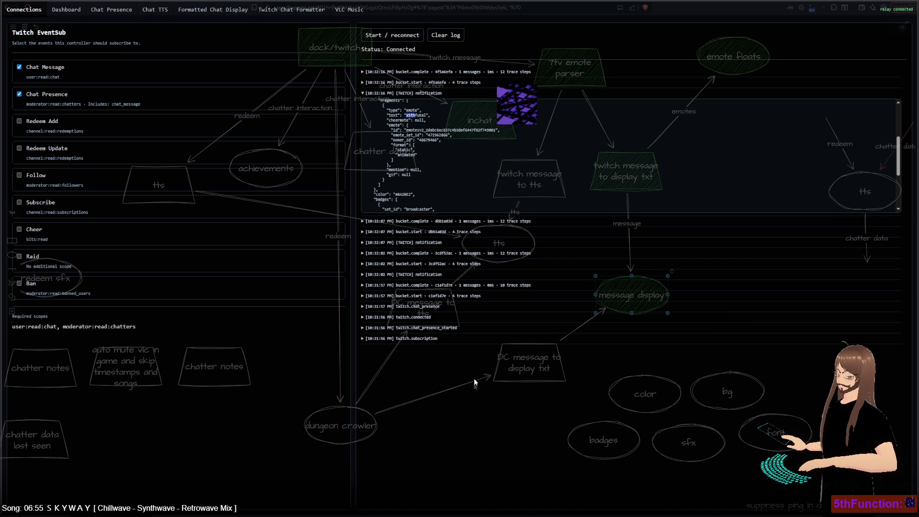
key("alt+Tab")
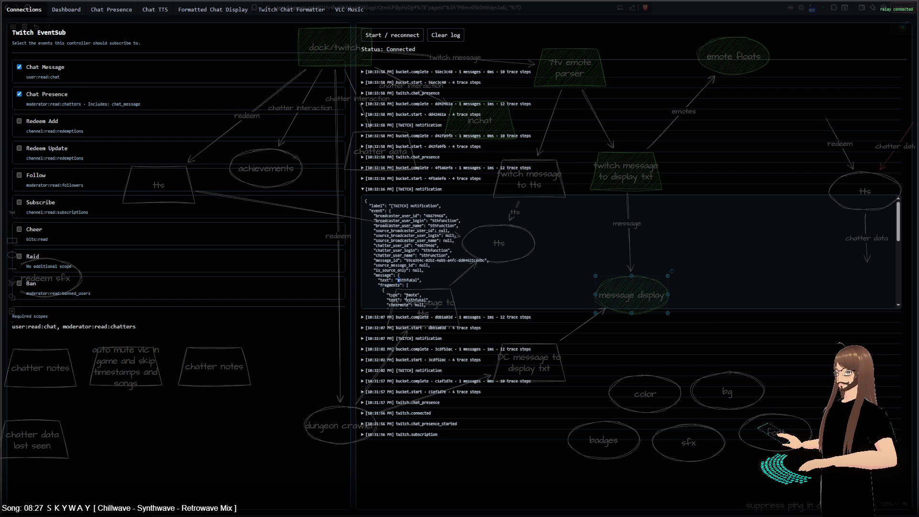
scroll(453, 291, "down", 2)
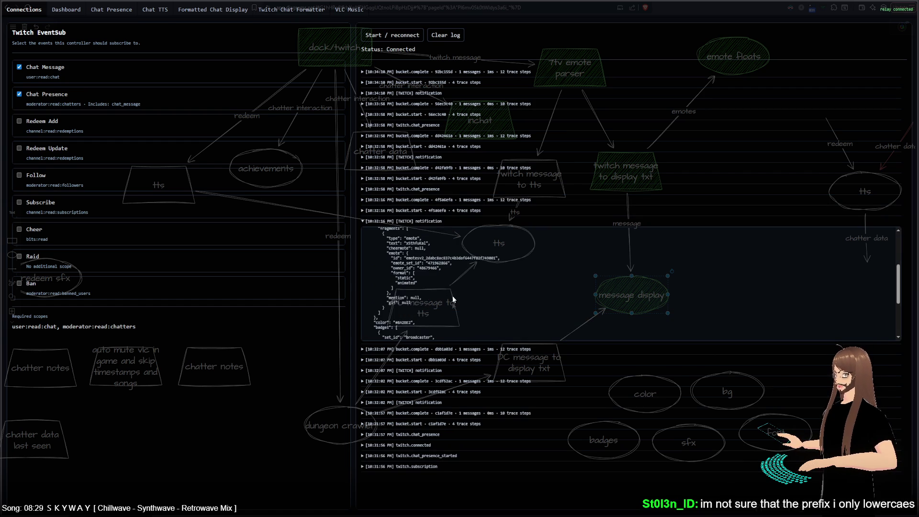
scroll(452, 300, "down", 2)
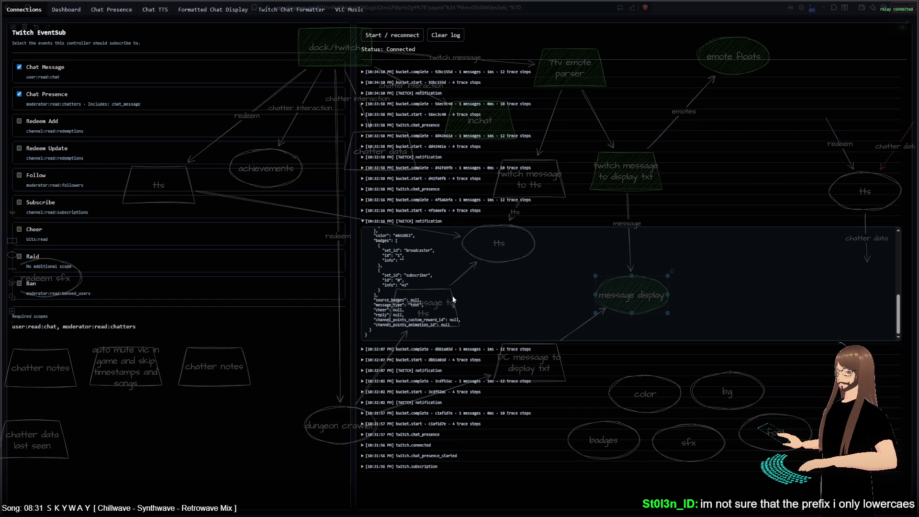
scroll(452, 300, "up", 5)
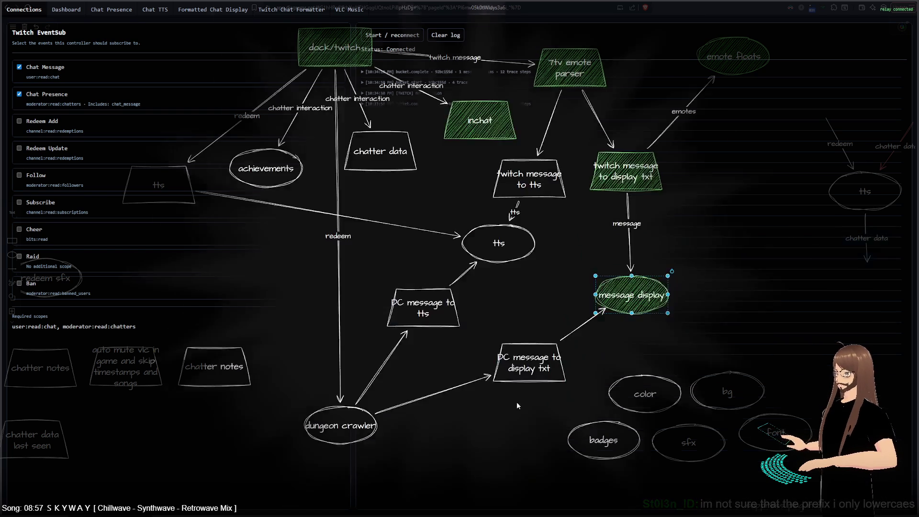
- Append the to-do line 'tts cut emote name and name' below the existing notes
scroll(152, 77, "down", 10)
double_click(451, 326)
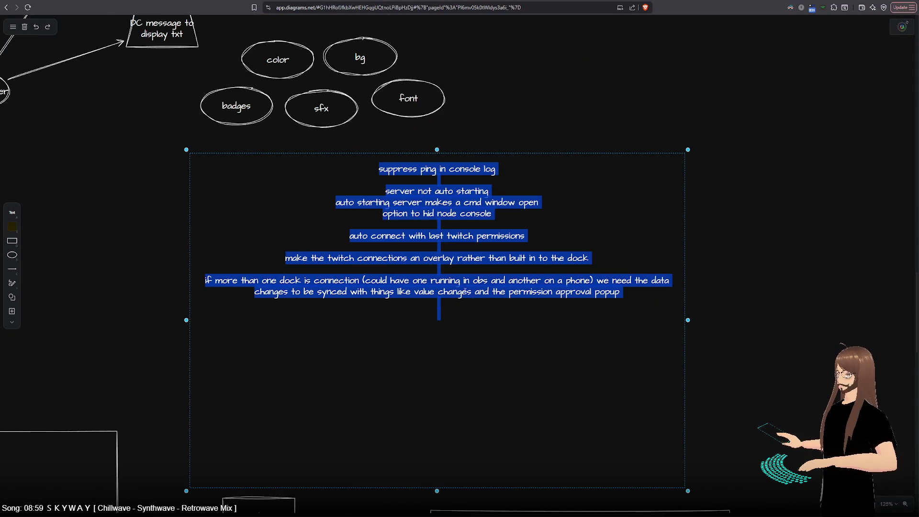
key("Escape")
double_click(497, 289)
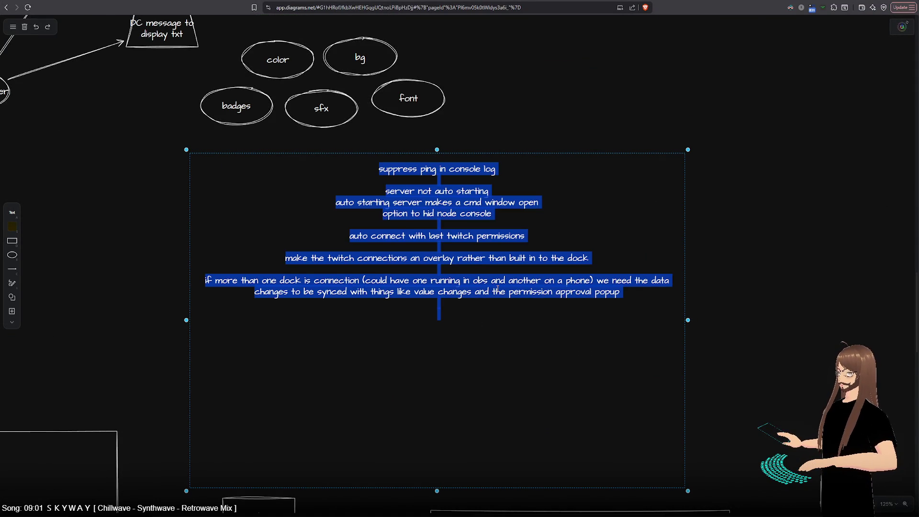
key("ctrl+End")
type("tts")
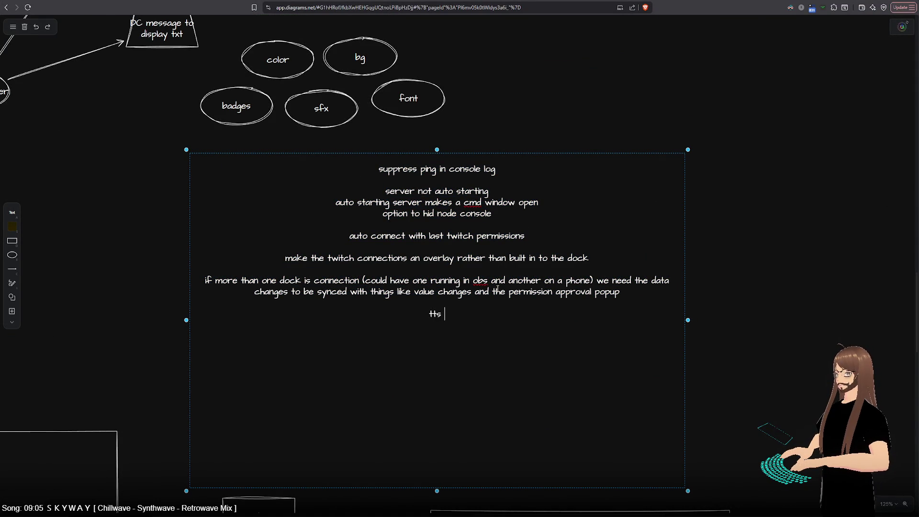
key("Return")
key("Return")
key("Return")
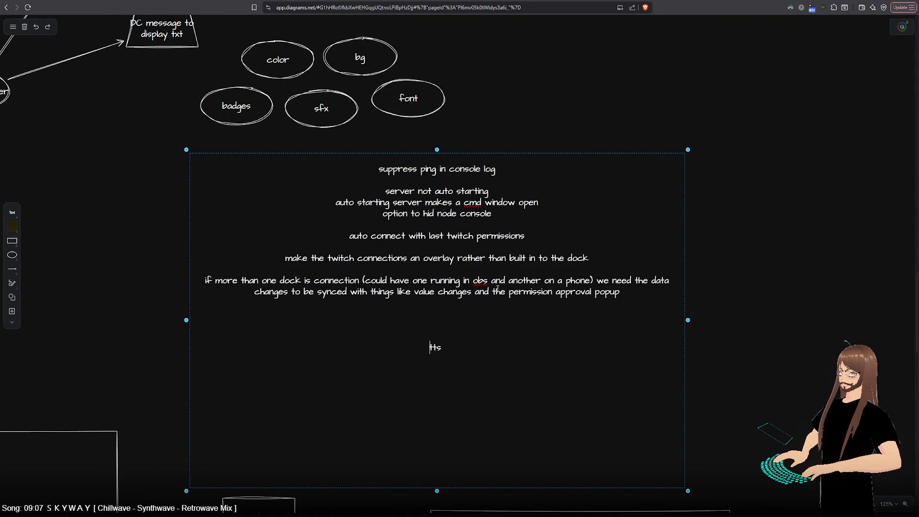
key("End")
type("cut emo")
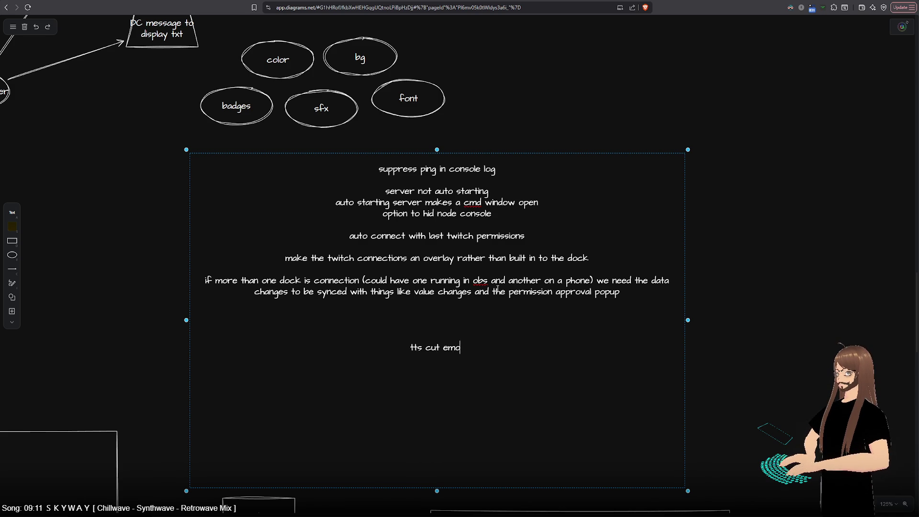
type("te name")
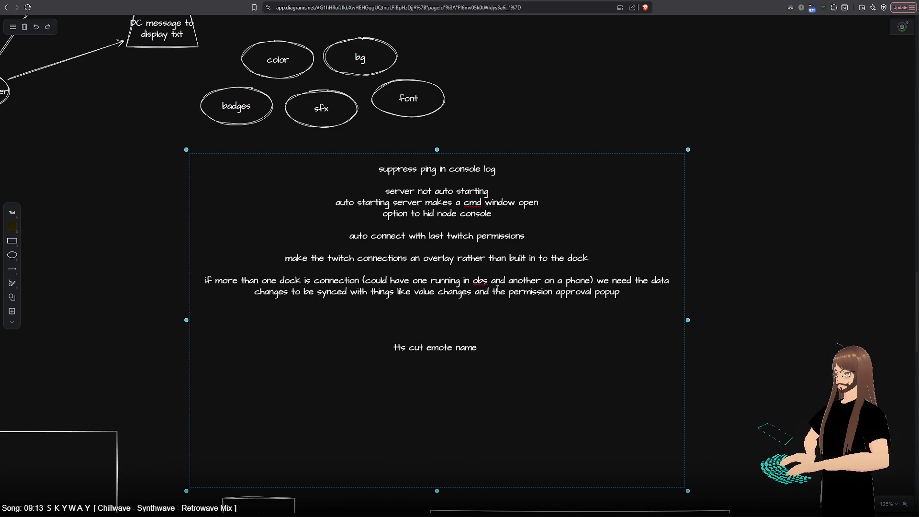
type(" and name")
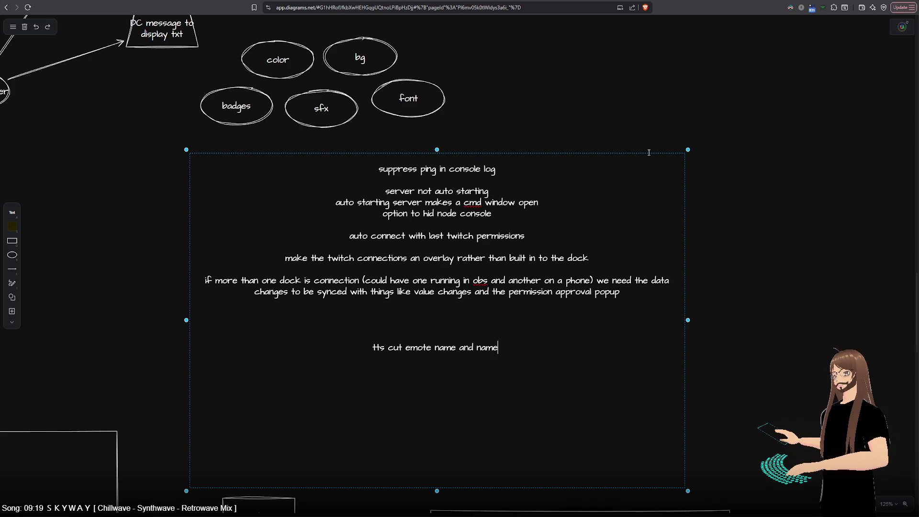
left_click(661, 113)
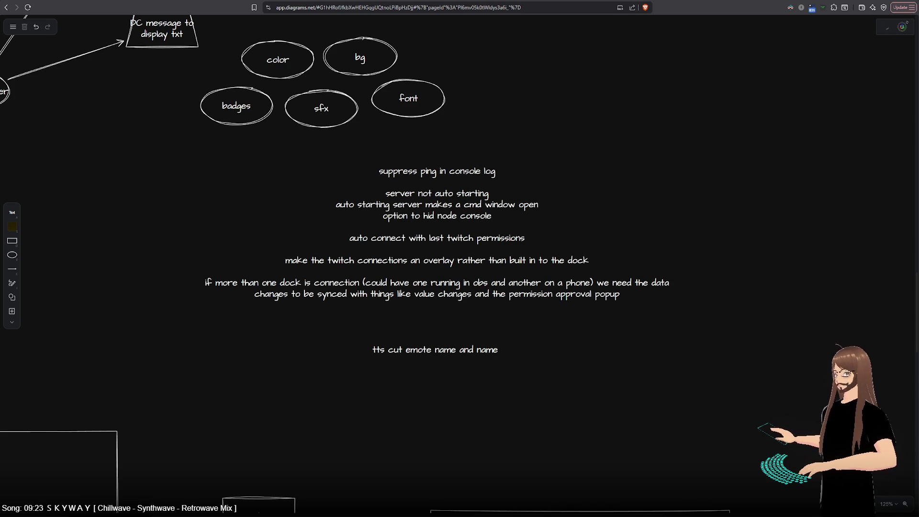
key("alt+Tab")
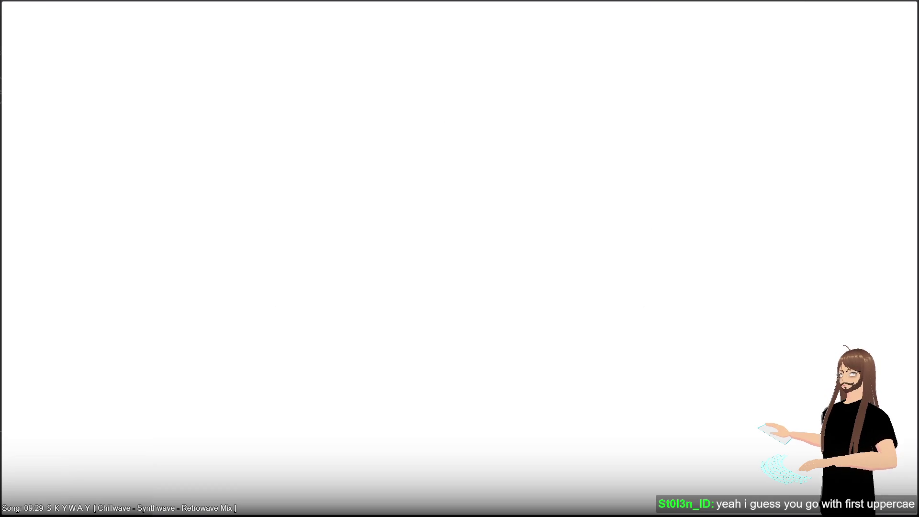
key("alt+Tab")
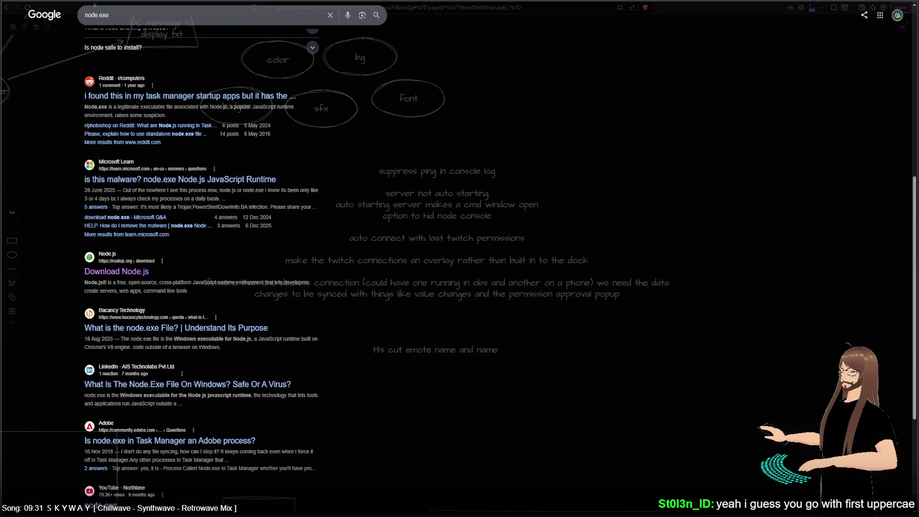
- Switch from the node.exe search results to the Modular Overlays project overview document
key("alt+Tab")
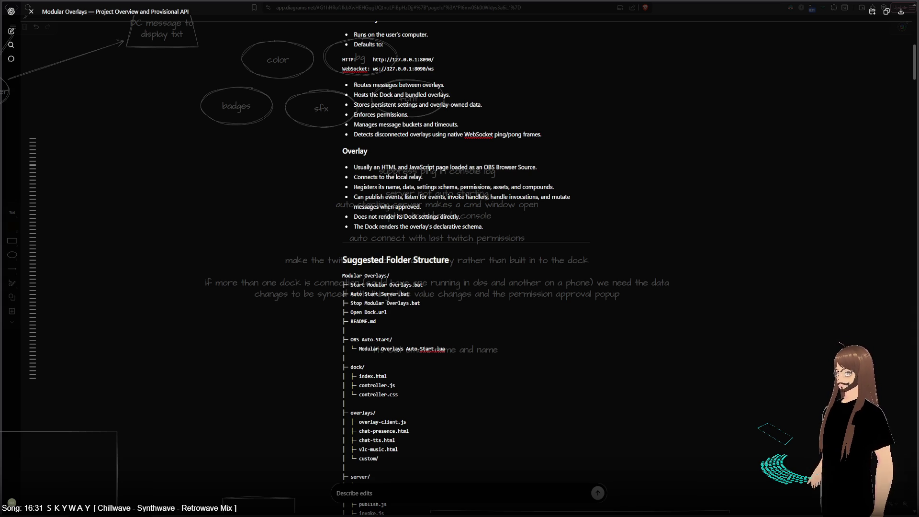
- Close the project overview document and select the large to-do text box
mouse_move(32, 356)
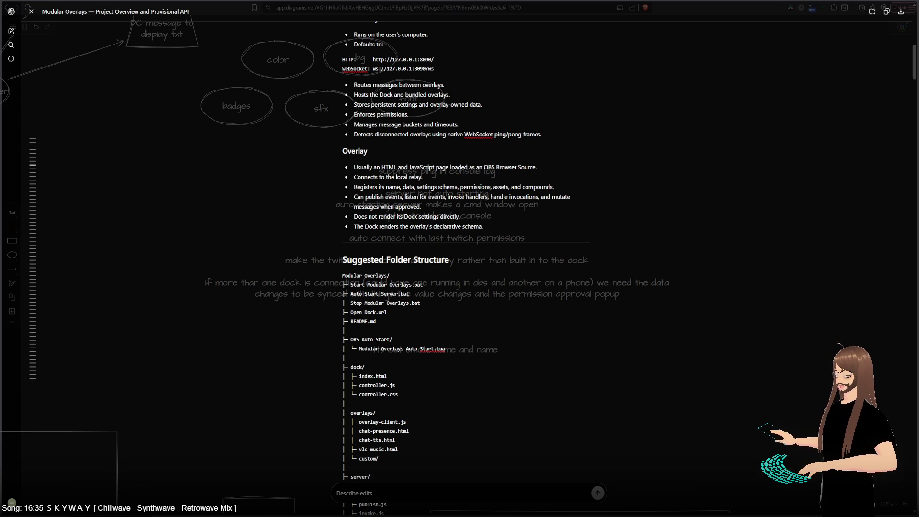
key("Escape")
left_click(434, 298)
- Add 'how to handle 2 twitch overlays' on a new line below the line ending in 'dock'
double_click(434, 282)
left_click(590, 257)
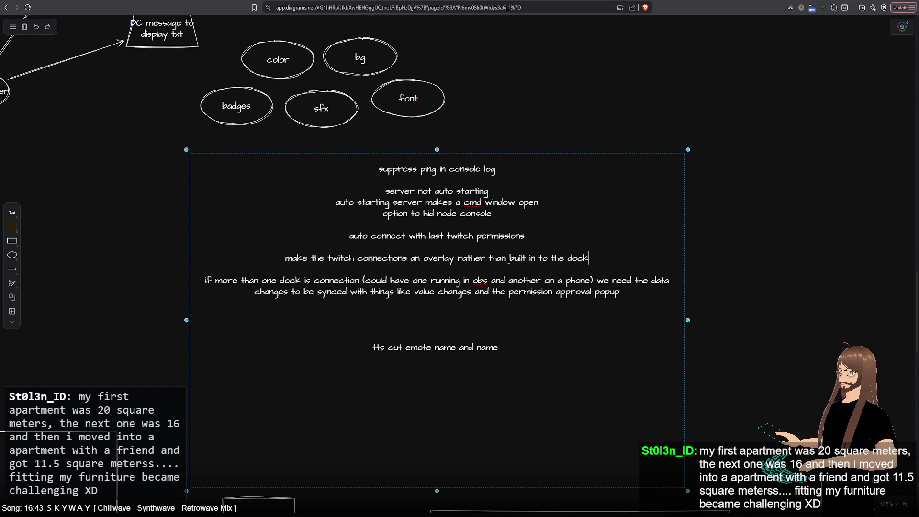
key("Return")
type("how to handle 2 ")
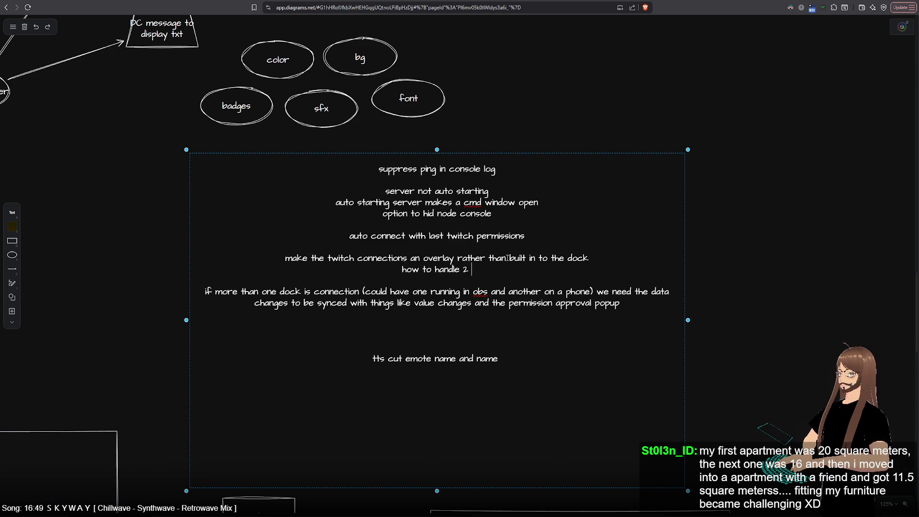
type("twitch")
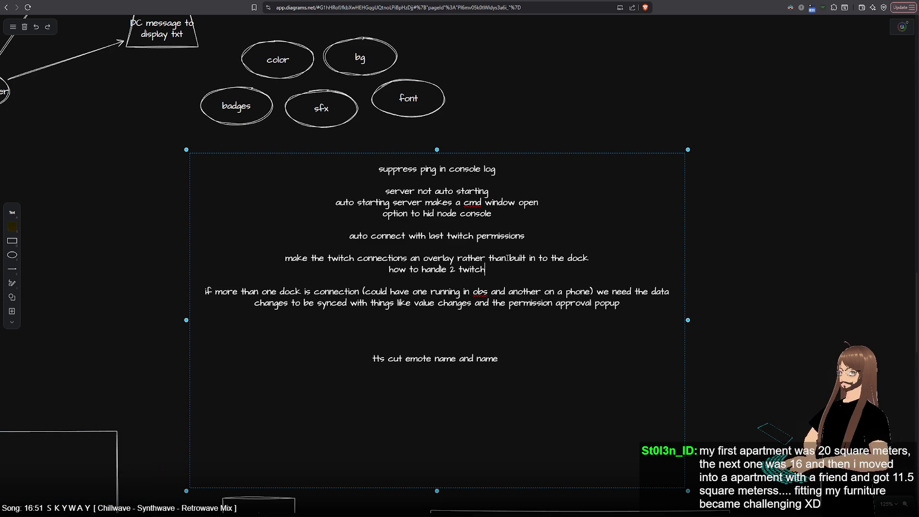
type(" obv")
key("BackSpace")
key("BackSpace")
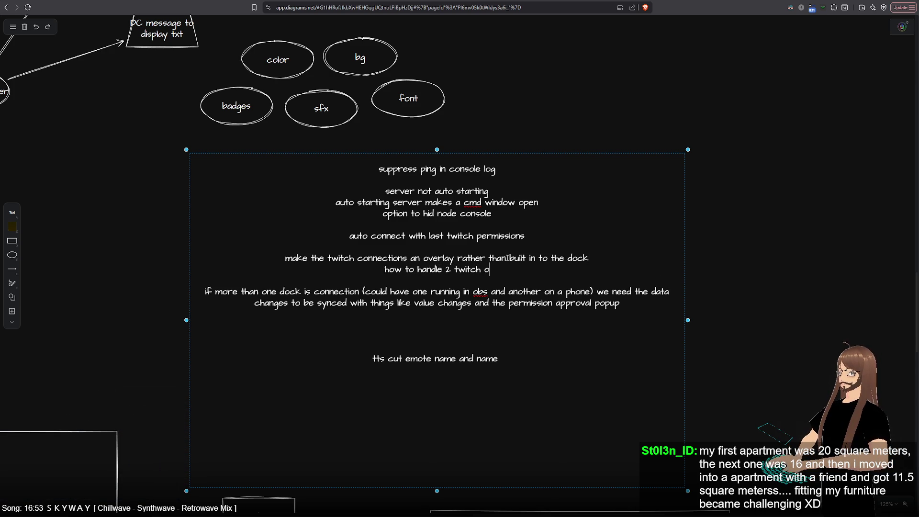
type("verlays")
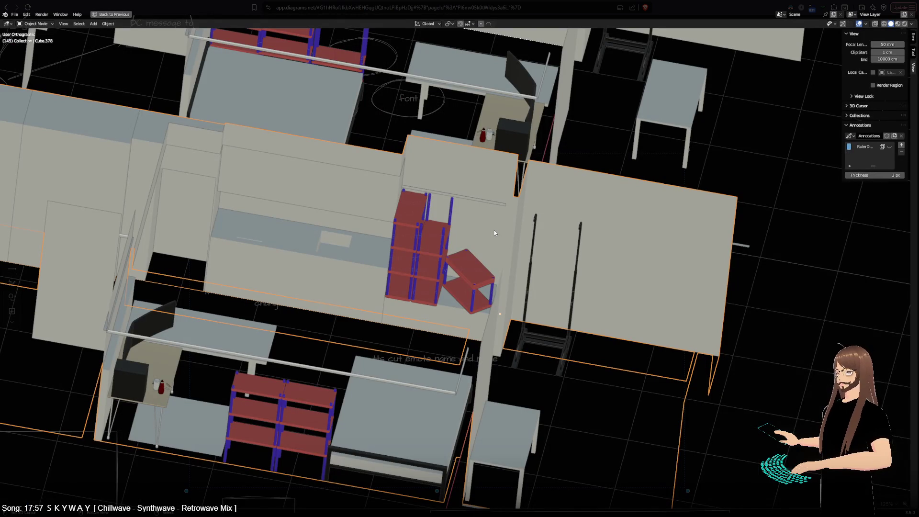
- View the apartment from the top, orbit to a tilted view and select two wall panels
key("KP_7")
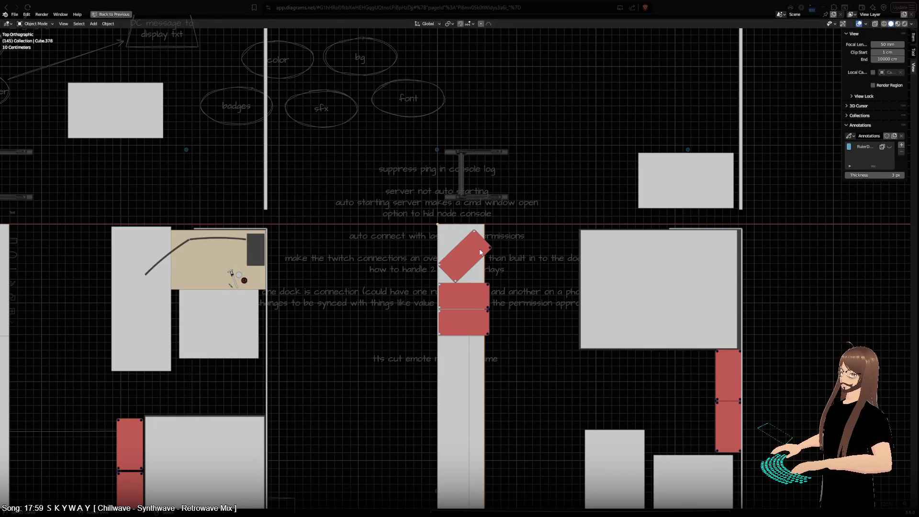
mouse_move(481, 253)
middle_mouse_down("shift")
mouse_move(396, 346)
mouse_move(293, 248)
middle_mouse_up("shift")
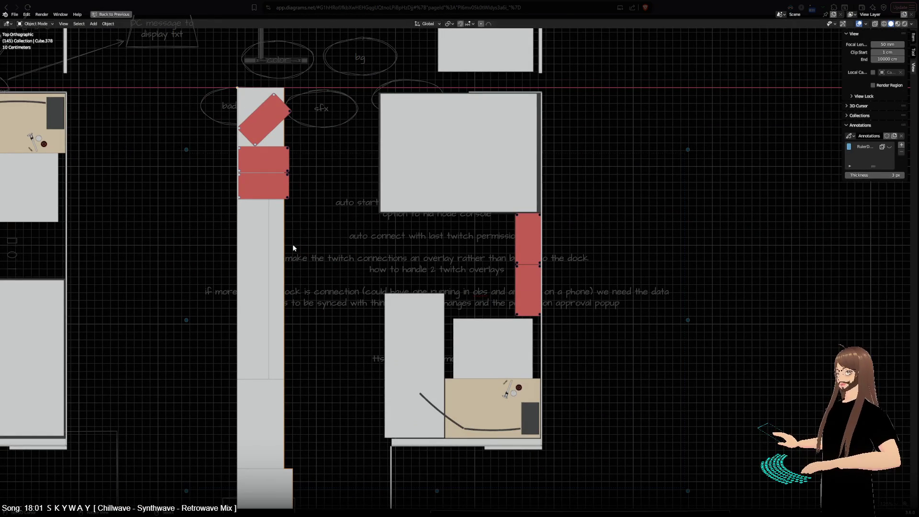
mouse_move(302, 401)
middle_mouse_down()
mouse_move(631, 367)
mouse_move(269, 255)
mouse_move(435, 285)
mouse_move(240, 258)
mouse_move(396, 295)
mouse_move(480, 338)
mouse_move(422, 358)
mouse_move(153, 76)
middle_mouse_up()
scroll(435, 286, "up", 3)
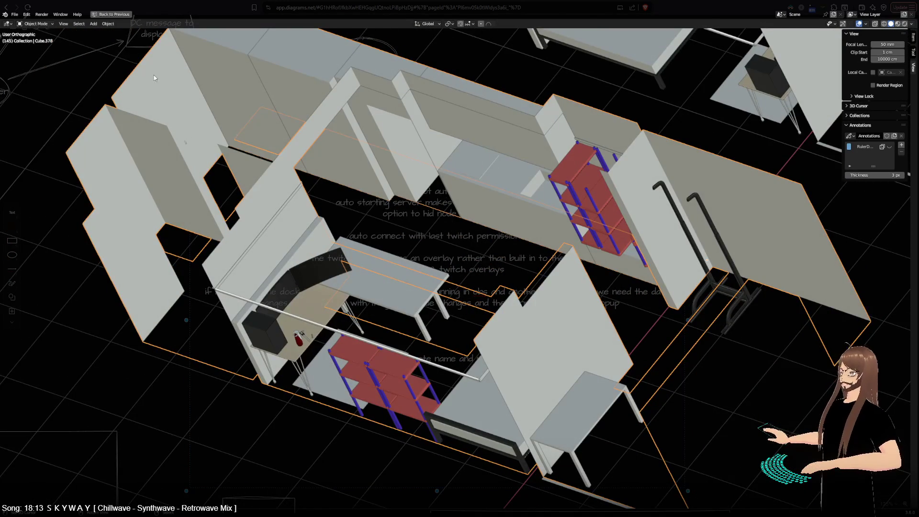
middle_click_drag(180, 121, 213, 111)
left_click(213, 111)
left_click(285, 126)
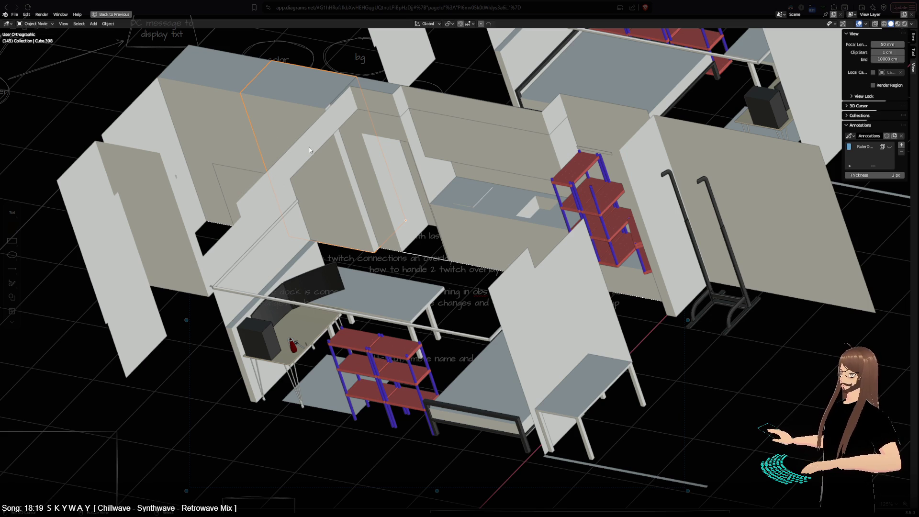
- Orbit in perspective around the desk and shelves, then select the hand-truck base
mouse_move(336, 229)
middle_mouse_down()
mouse_move(469, 309)
mouse_move(292, 226)
middle_mouse_up()
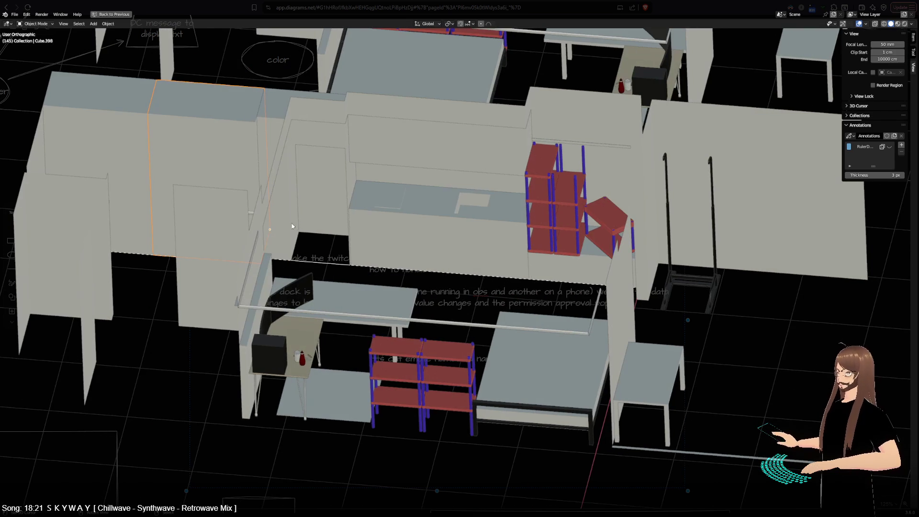
middle_click_drag(355, 253, 345, 188)
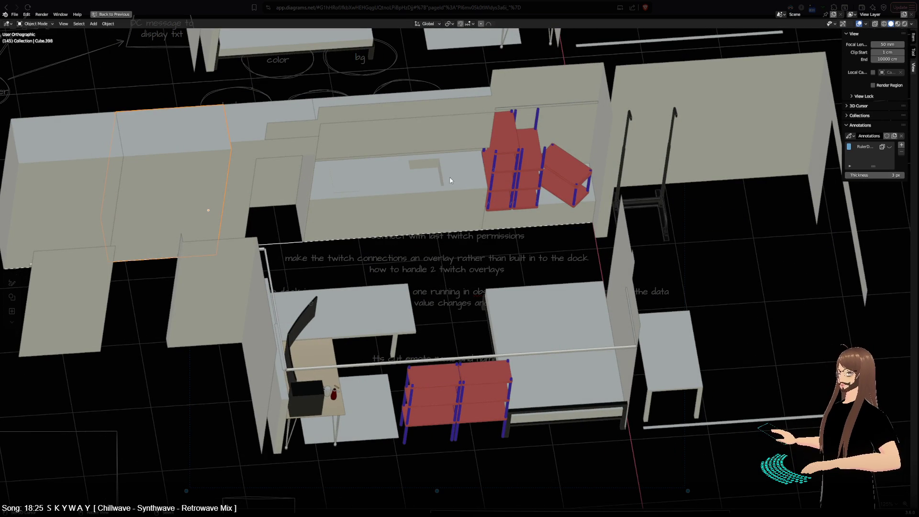
mouse_move(590, 285)
middle_mouse_down()
mouse_move(639, 245)
mouse_move(242, 213)
middle_mouse_up()
mouse_move(325, 235)
middle_mouse_down()
mouse_move(439, 397)
mouse_move(360, 449)
mouse_move(311, 268)
mouse_move(441, 355)
middle_mouse_up()
key("KP_5")
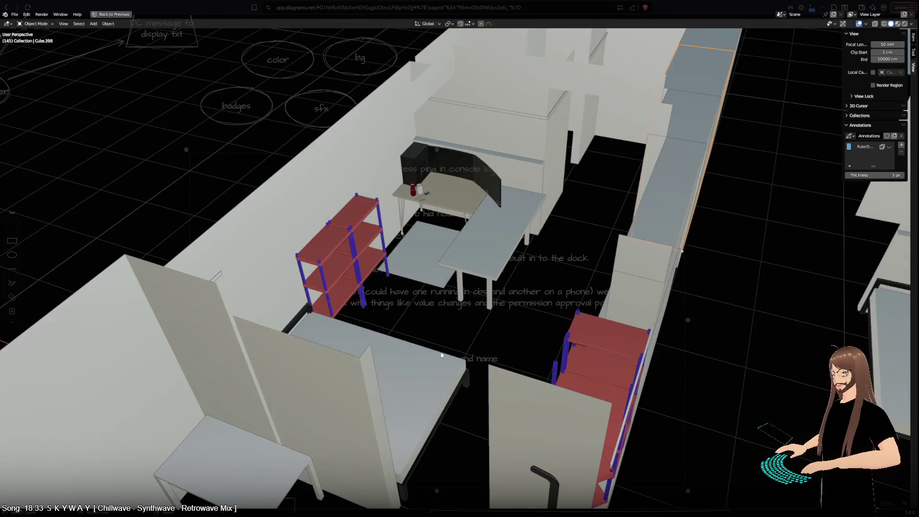
scroll(440, 353, "up", 6)
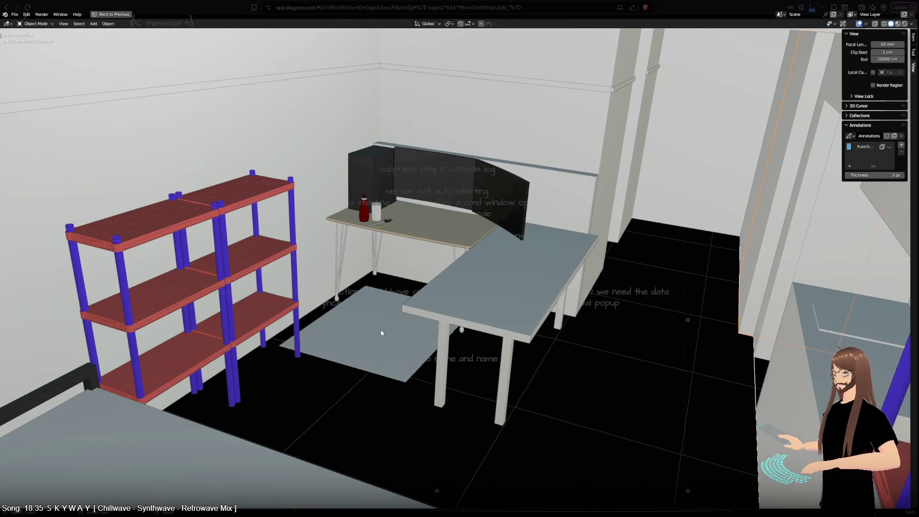
scroll(421, 346, "down", 4)
mouse_move(421, 346)
middle_mouse_down()
mouse_move(548, 352)
mouse_move(249, 324)
middle_mouse_up()
scroll(291, 363, "down", 4)
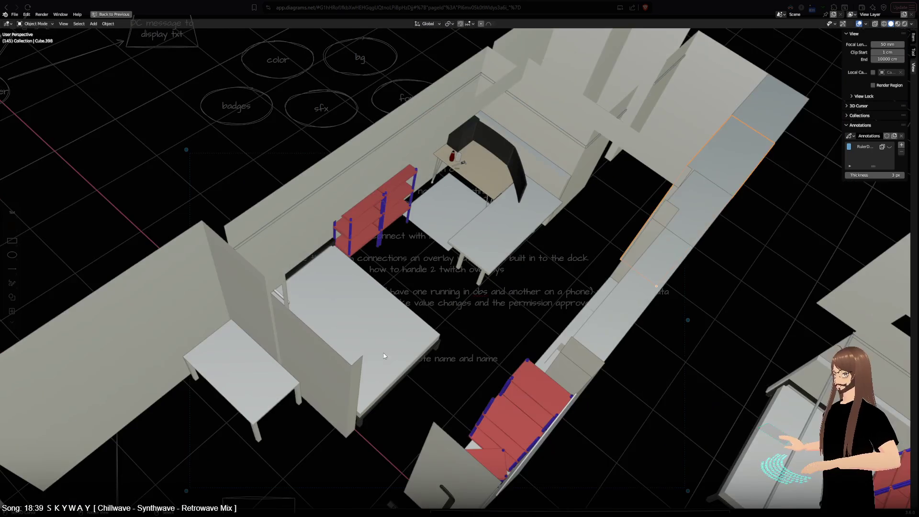
mouse_move(384, 353)
middle_mouse_down()
mouse_move(403, 369)
mouse_move(266, 328)
mouse_move(198, 337)
mouse_move(243, 173)
middle_mouse_up()
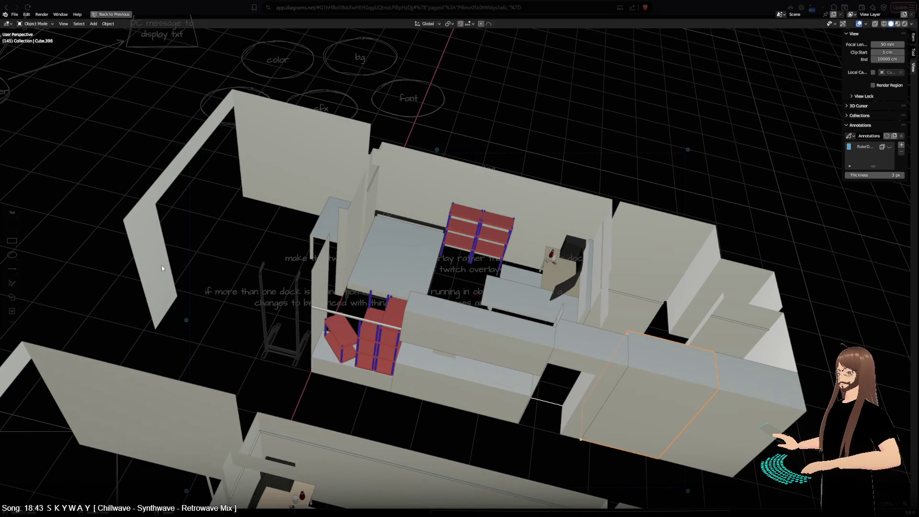
middle_click_drag(321, 374, 449, 389)
left_click(358, 425)
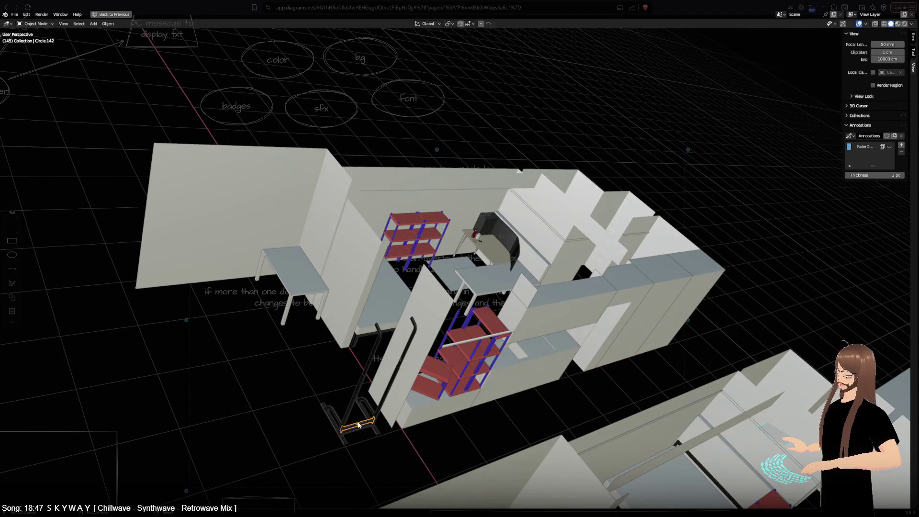
mouse_move(409, 320)
middle_mouse_down()
mouse_move(289, 474)
mouse_move(407, 484)
mouse_move(323, 473)
mouse_move(269, 450)
mouse_move(297, 304)
middle_mouse_up()
left_click(297, 307)
mouse_move(403, 345)
middle_mouse_down()
mouse_move(690, 368)
mouse_move(683, 375)
mouse_move(626, 340)
mouse_move(632, 383)
mouse_move(601, 405)
mouse_move(607, 410)
mouse_move(560, 345)
mouse_move(429, 268)
mouse_move(503, 392)
mouse_move(579, 391)
mouse_move(385, 402)
mouse_move(402, 232)
mouse_move(431, 326)
mouse_move(506, 313)
middle_mouse_up()
scroll(497, 358, "down", 3)
scroll(508, 354, "up", 3)
scroll(527, 348, "down", 3)
mouse_move(527, 348)
middle_mouse_down()
mouse_move(486, 354)
mouse_move(478, 401)
middle_mouse_up()
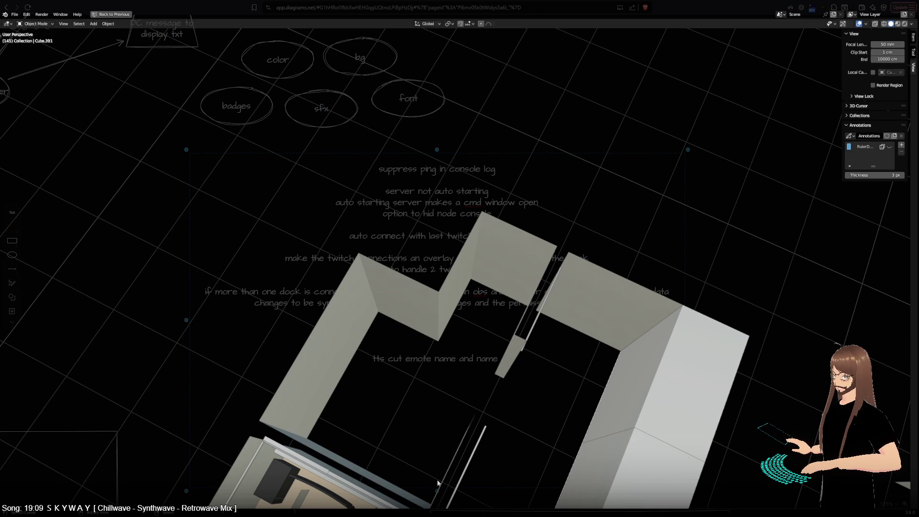
middle_click_drag(433, 396, 211, 344)
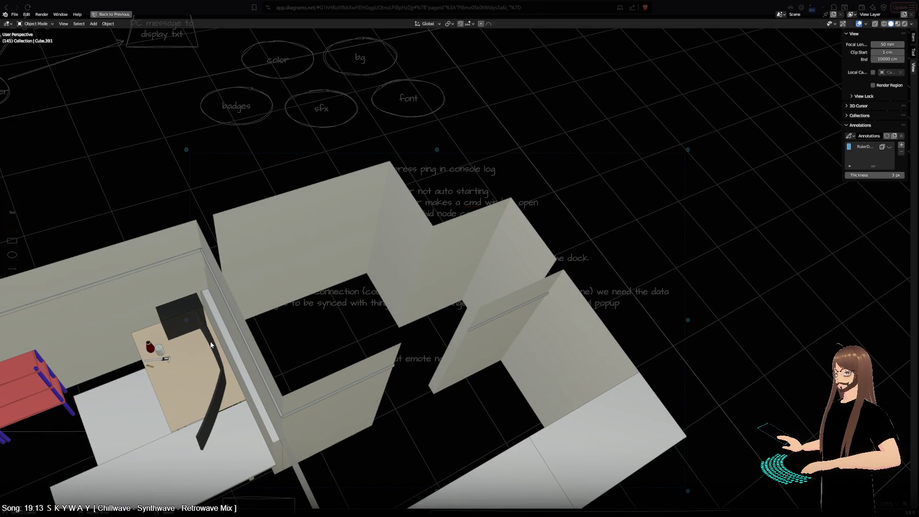
scroll(320, 410, "down", 5)
mouse_move(275, 435)
middle_mouse_down()
mouse_move(595, 273)
mouse_move(727, 314)
mouse_move(645, 395)
mouse_move(636, 418)
mouse_move(434, 419)
mouse_move(193, 237)
middle_mouse_up()
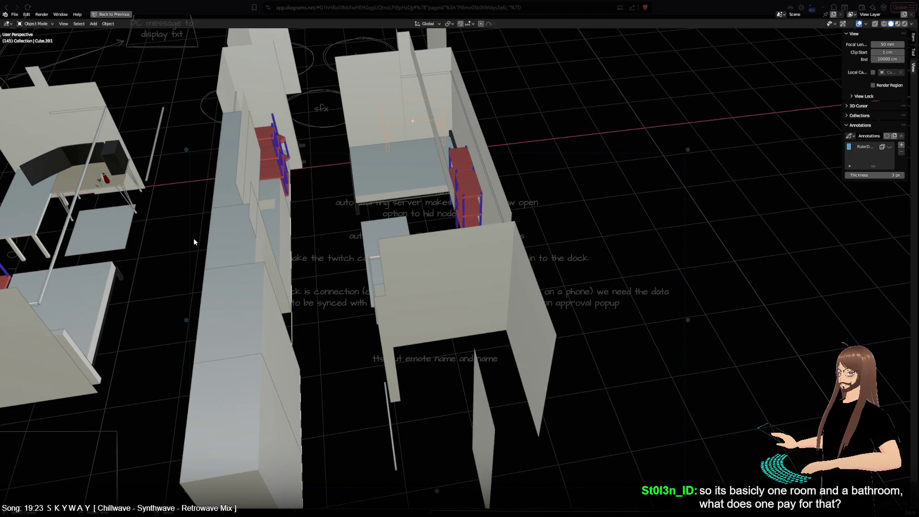
middle_click_drag(194, 237, 387, 228)
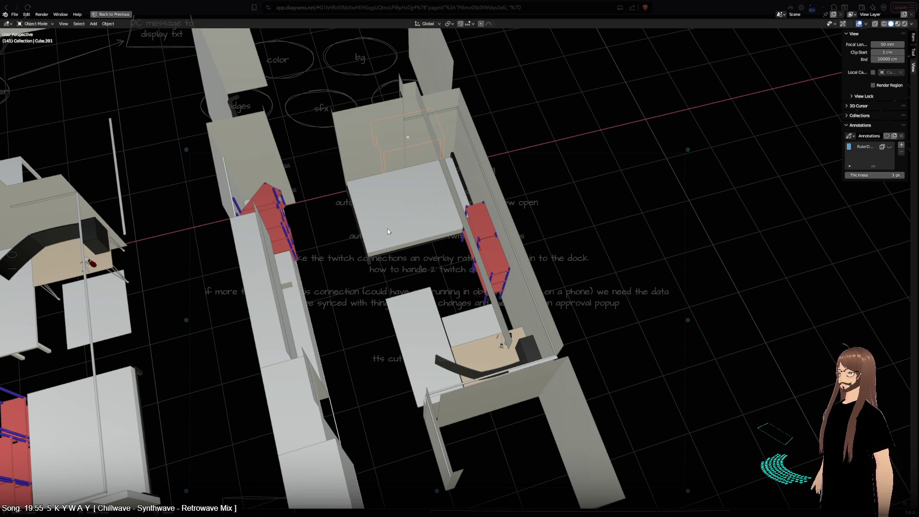
mouse_move(378, 395)
middle_mouse_down()
mouse_move(558, 276)
mouse_move(538, 387)
mouse_move(81, 363)
mouse_move(102, 307)
mouse_move(86, 318)
middle_mouse_up()
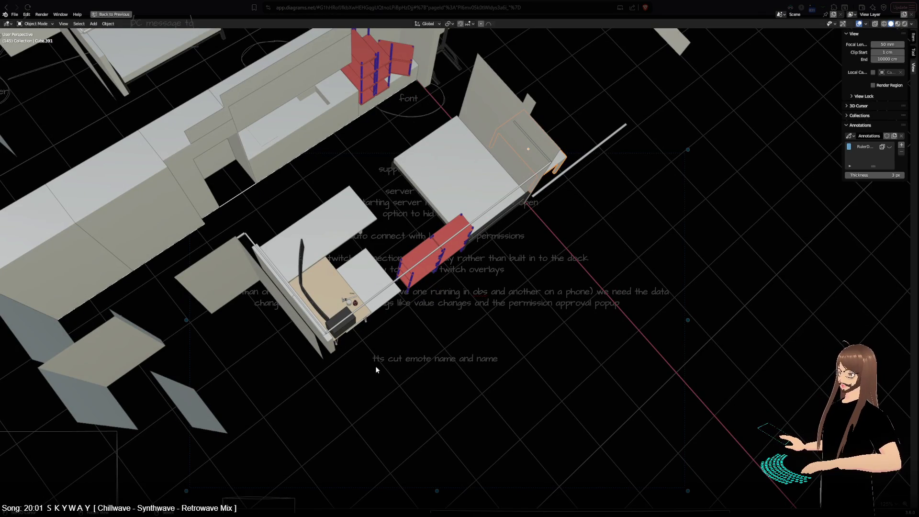
mouse_move(383, 394)
middle_mouse_down()
mouse_move(309, 332)
mouse_move(339, 354)
middle_mouse_up()
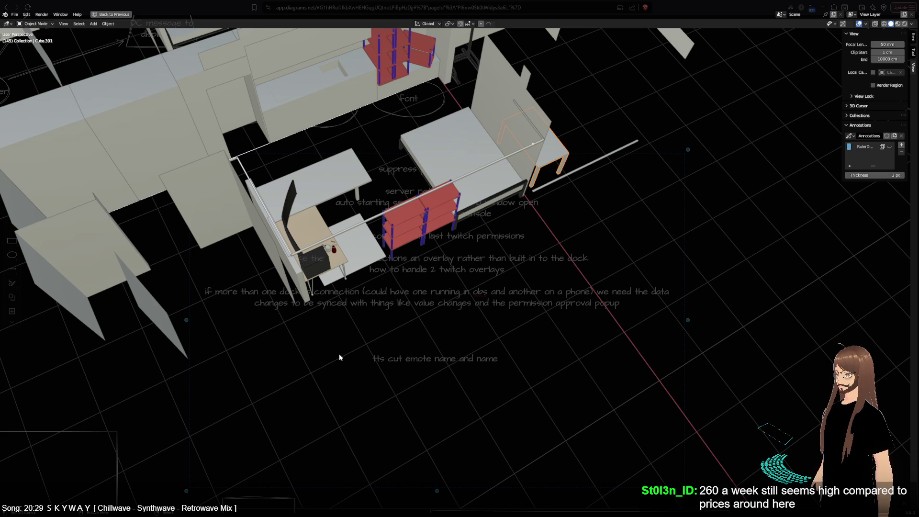
mouse_move(433, 197)
middle_mouse_down("shift")
mouse_move(483, 336)
mouse_move(471, 299)
middle_mouse_up("shift")
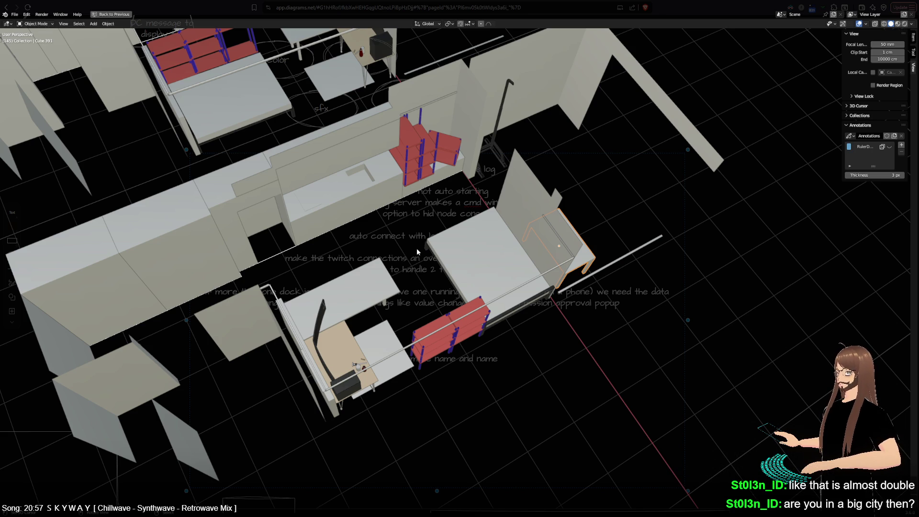
scroll(617, 360, "down", 4)
scroll(551, 432, "up", 2)
mouse_move(550, 432)
middle_mouse_down()
mouse_move(491, 445)
mouse_move(531, 439)
mouse_move(611, 381)
mouse_move(753, 314)
mouse_move(113, 277)
mouse_move(211, 380)
mouse_move(461, 453)
mouse_move(327, 350)
mouse_move(316, 353)
mouse_move(300, 323)
middle_mouse_up()
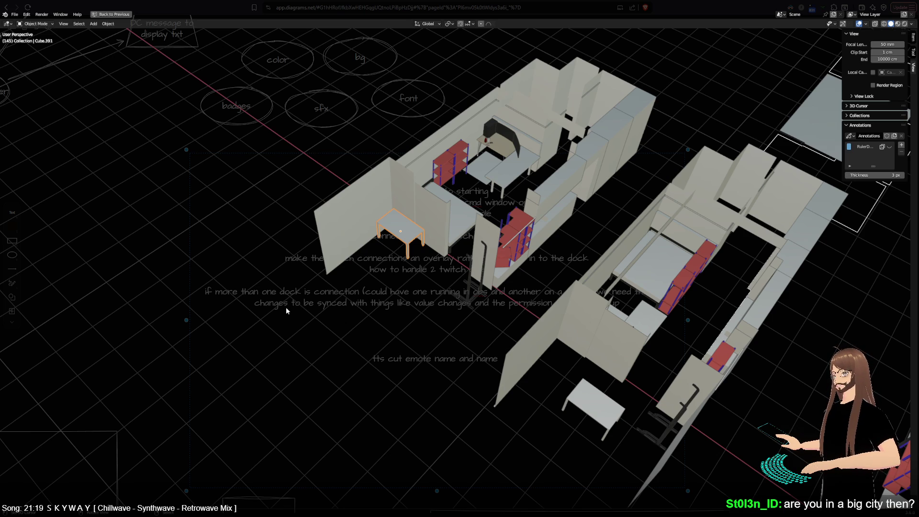
scroll(401, 355, "up", 1)
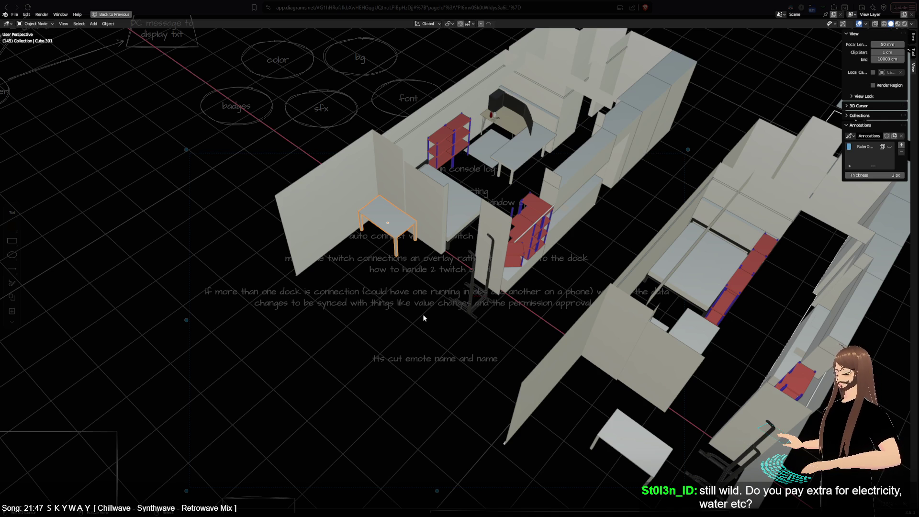
mouse_move(423, 315)
middle_mouse_down()
mouse_move(274, 276)
mouse_move(298, 268)
mouse_move(295, 228)
middle_mouse_up()
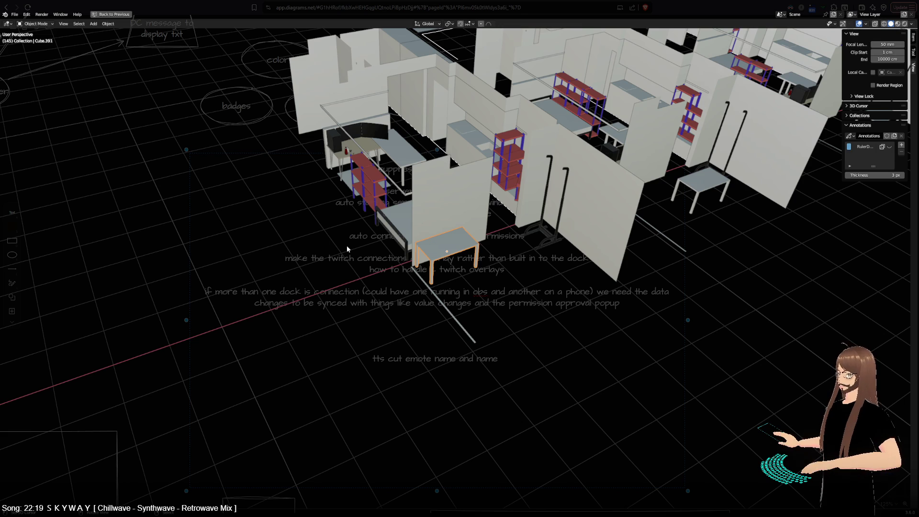
mouse_move(347, 248)
middle_mouse_down()
mouse_move(551, 326)
mouse_move(488, 388)
mouse_move(470, 420)
mouse_move(540, 323)
mouse_move(543, 298)
middle_mouse_up()
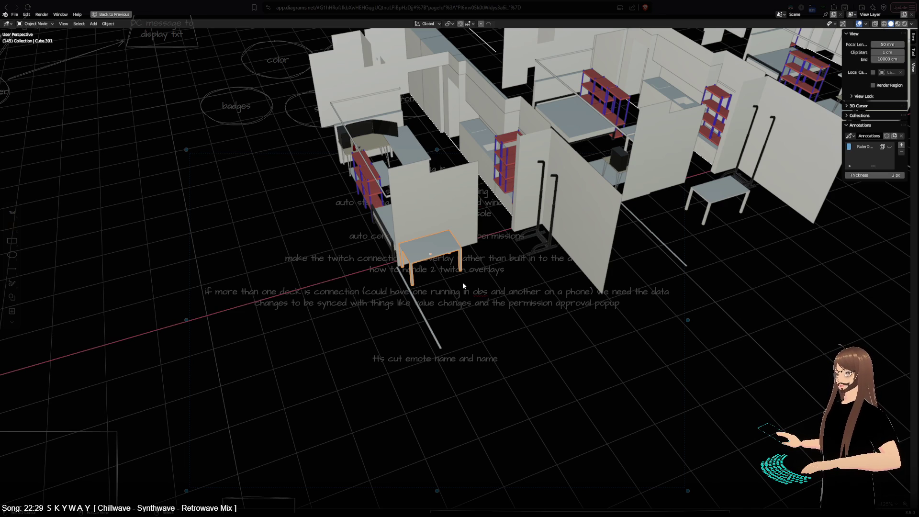
mouse_move(463, 282)
middle_mouse_down()
mouse_move(396, 336)
mouse_move(548, 386)
mouse_move(597, 367)
middle_mouse_up()
mouse_move(318, 276)
middle_mouse_down()
mouse_move(307, 313)
mouse_move(338, 353)
mouse_move(326, 316)
mouse_move(398, 389)
mouse_move(368, 408)
mouse_move(355, 400)
middle_mouse_up()
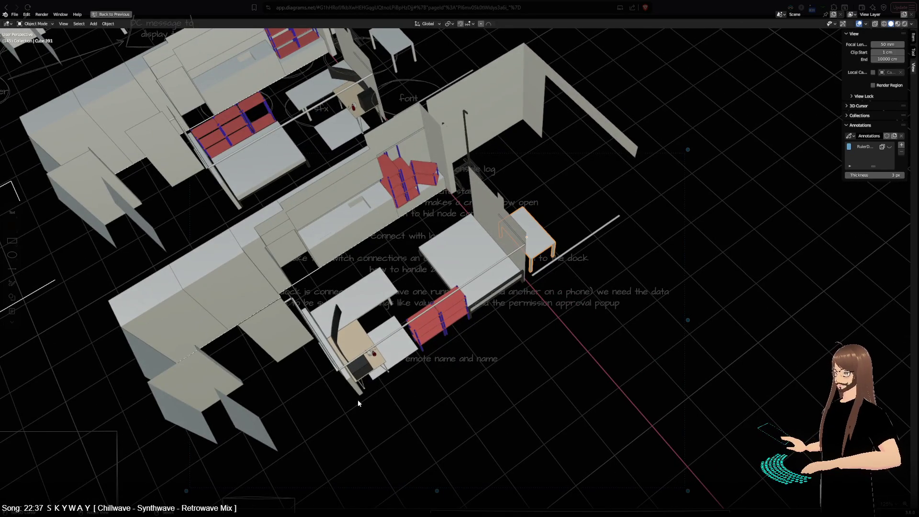
- View the building from above beside its floor plan, toggling local view on and off
key("KP_7")
scroll(357, 404, "down", 5)
middle_click_drag(358, 403, 588, 352, "shift")
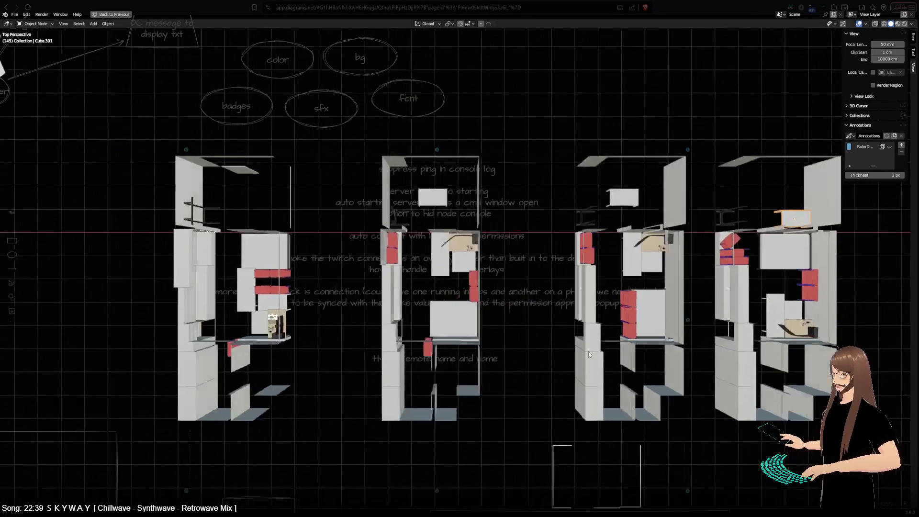
scroll(689, 353, "up", 3)
scroll(689, 349, "down", 5)
scroll(619, 242, "up", 3)
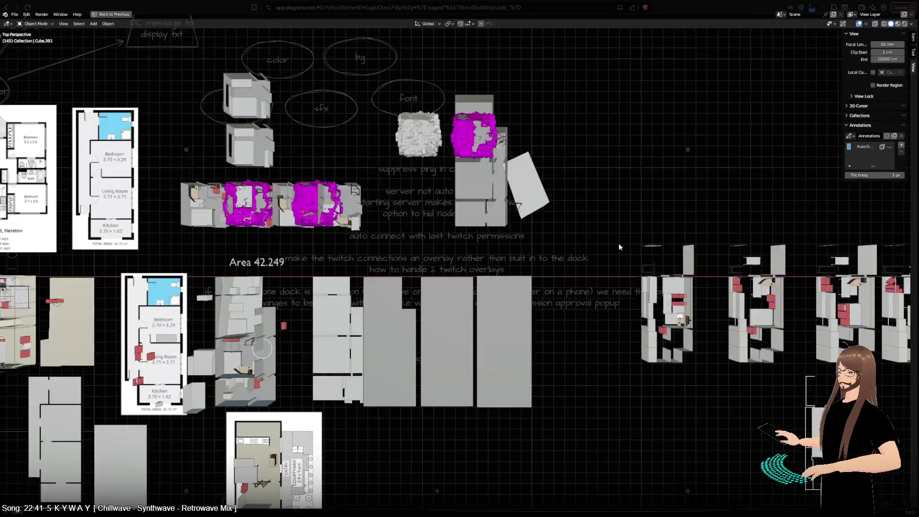
scroll(679, 233, "up", 6)
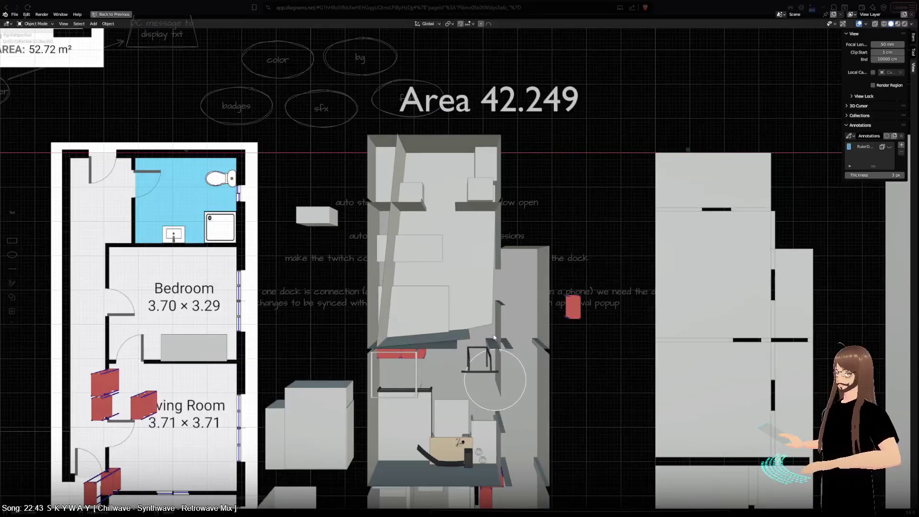
left_click(532, 334)
key("KP_Divide")
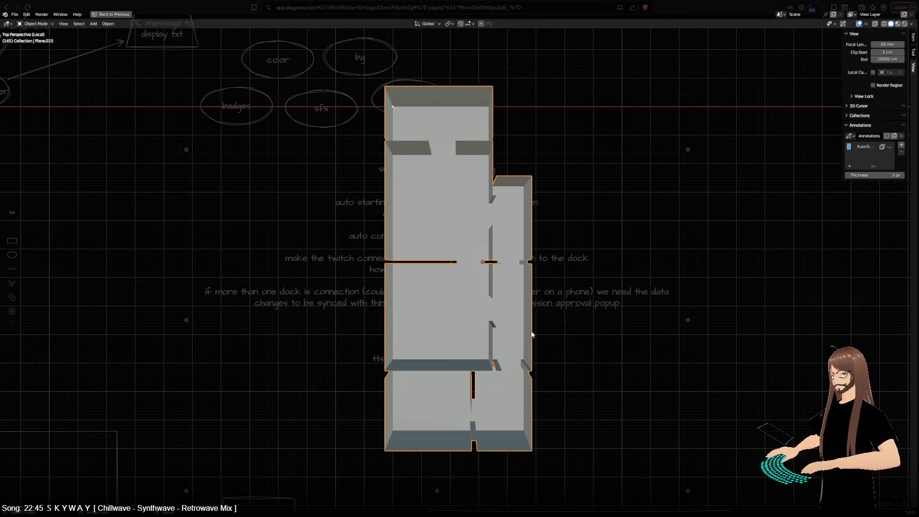
key("KP_Divide")
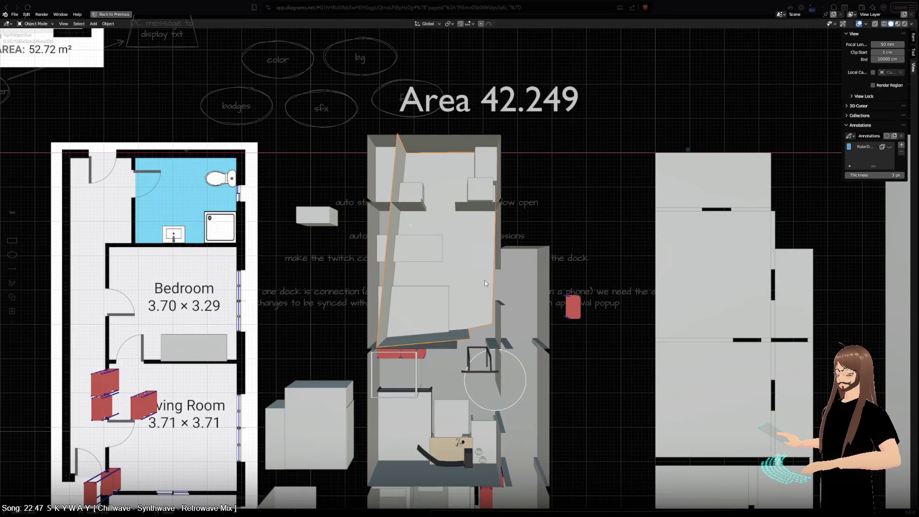
mouse_move(485, 280)
middle_mouse_down()
mouse_move(265, 271)
mouse_move(203, 297)
mouse_move(482, 230)
mouse_move(519, 278)
mouse_move(503, 308)
mouse_move(505, 295)
middle_mouse_up()
scroll(505, 295, "up", 2)
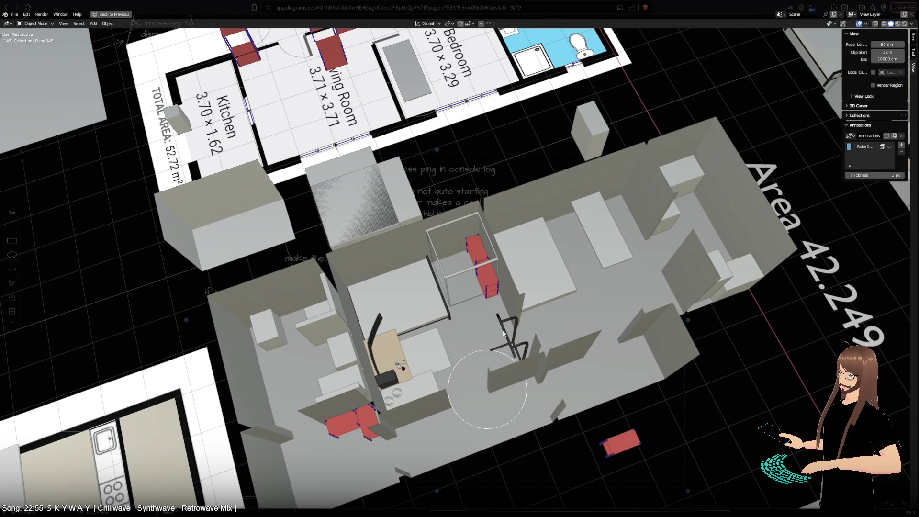
mouse_move(605, 238)
middle_mouse_down()
mouse_move(533, 238)
mouse_move(510, 389)
mouse_move(459, 298)
middle_mouse_up()
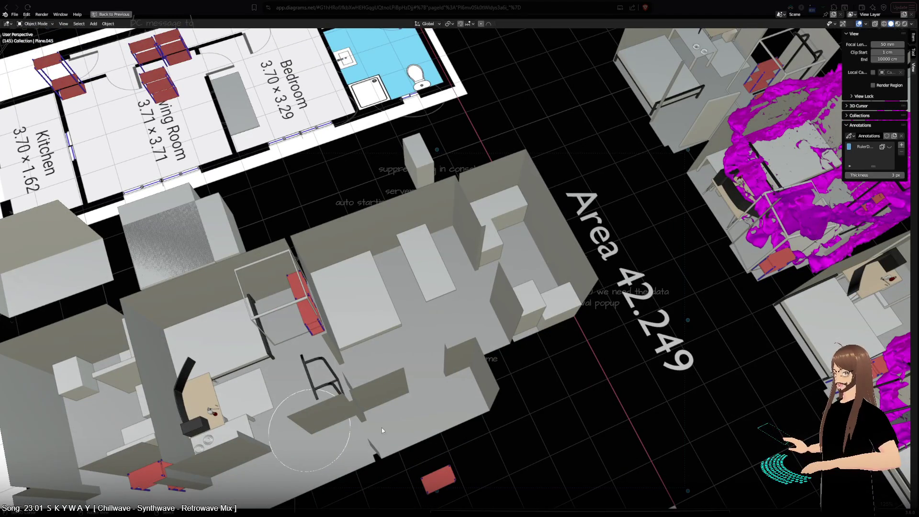
mouse_move(420, 420)
middle_mouse_down()
mouse_move(401, 394)
mouse_move(441, 320)
middle_mouse_up()
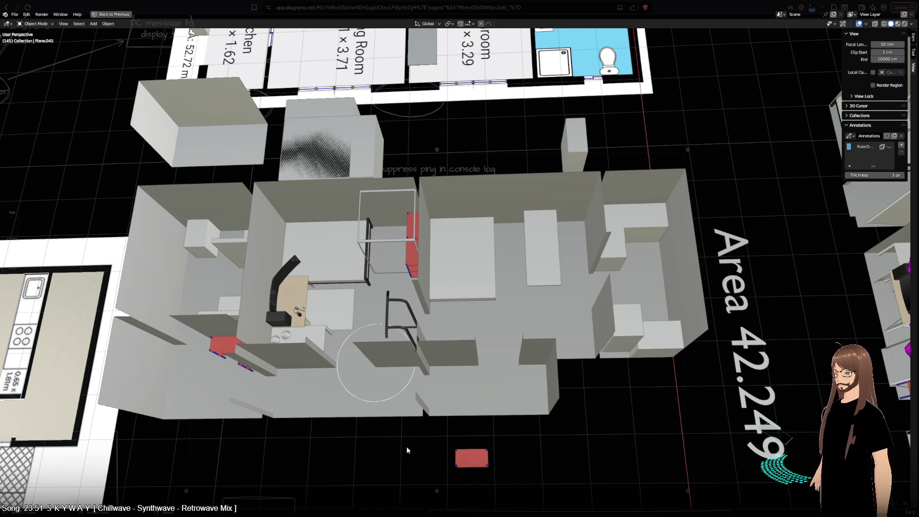
mouse_move(407, 447)
middle_mouse_down()
mouse_move(453, 405)
mouse_move(488, 430)
mouse_move(279, 407)
middle_mouse_up()
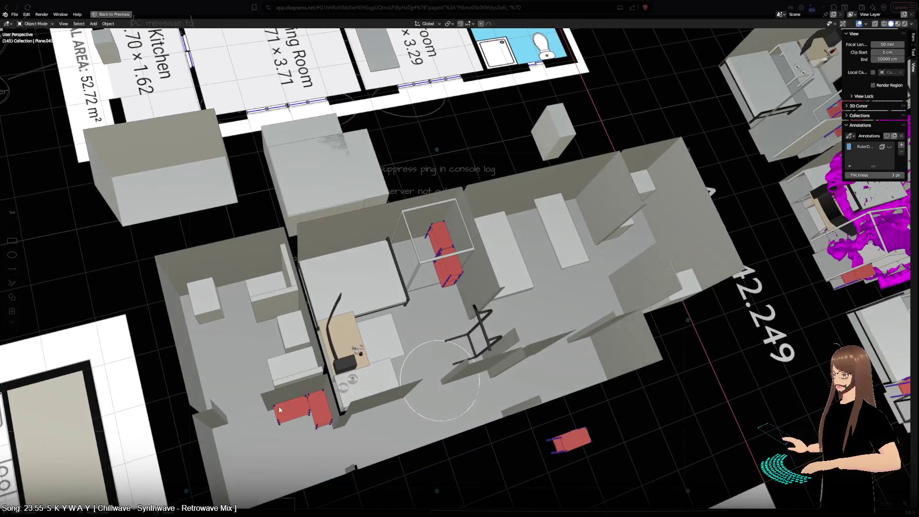
mouse_move(275, 294)
middle_mouse_down()
mouse_move(329, 414)
mouse_move(289, 411)
mouse_move(283, 306)
middle_mouse_up()
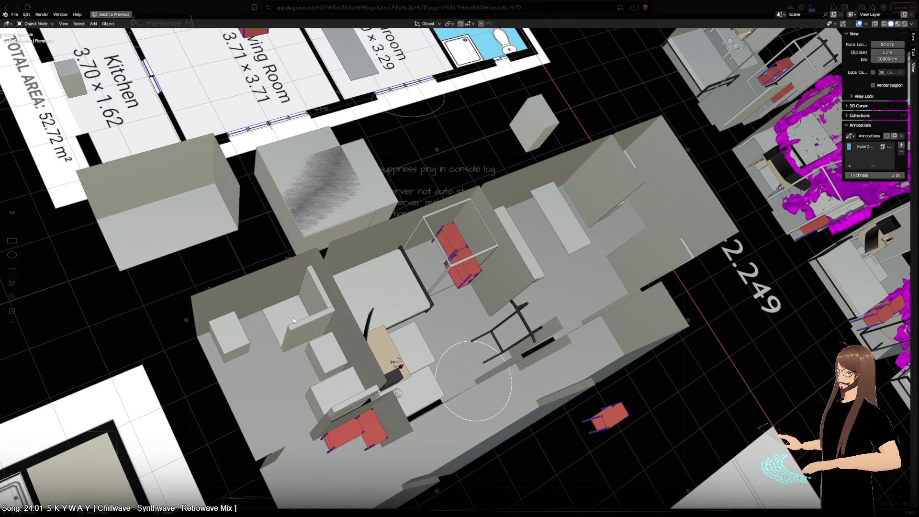
middle_click_drag(260, 378, 315, 408)
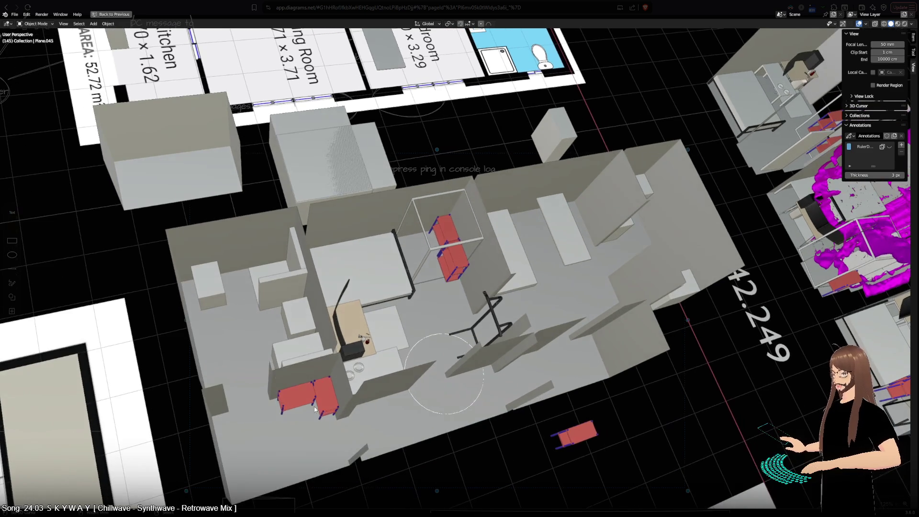
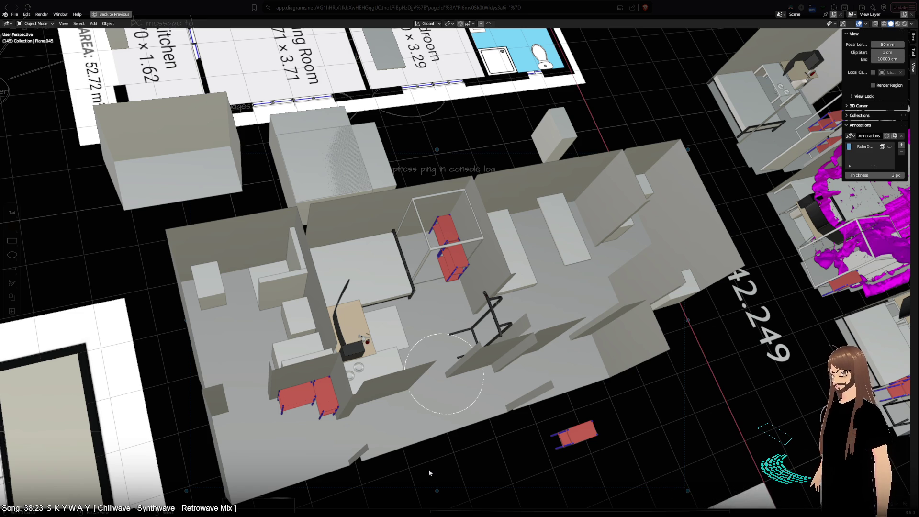
- Switch to a top view showing all floor-plan models and the 42.249 area reading
key("KP_7")
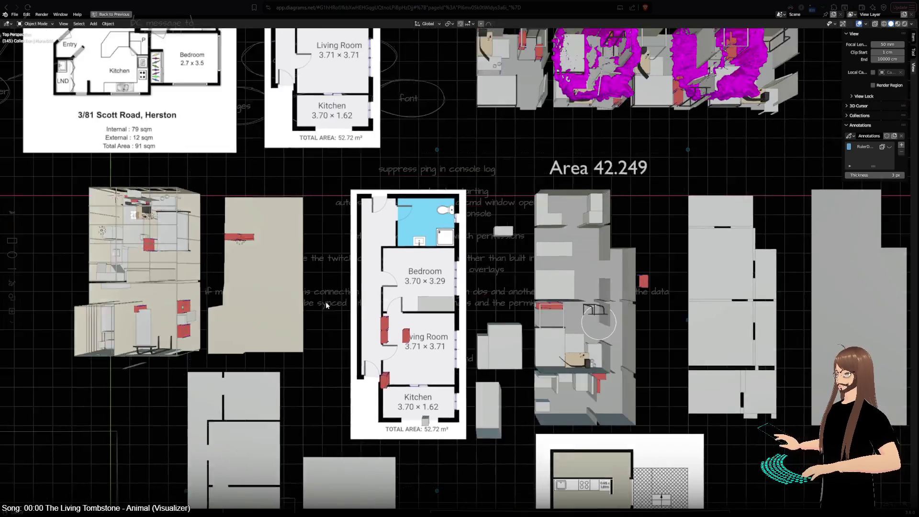
- Center the left apartment model, orbit to inspect the bed, then return to top view
middle_click_drag(325, 305, 515, 311, "shift")
scroll(401, 304, "up", 5)
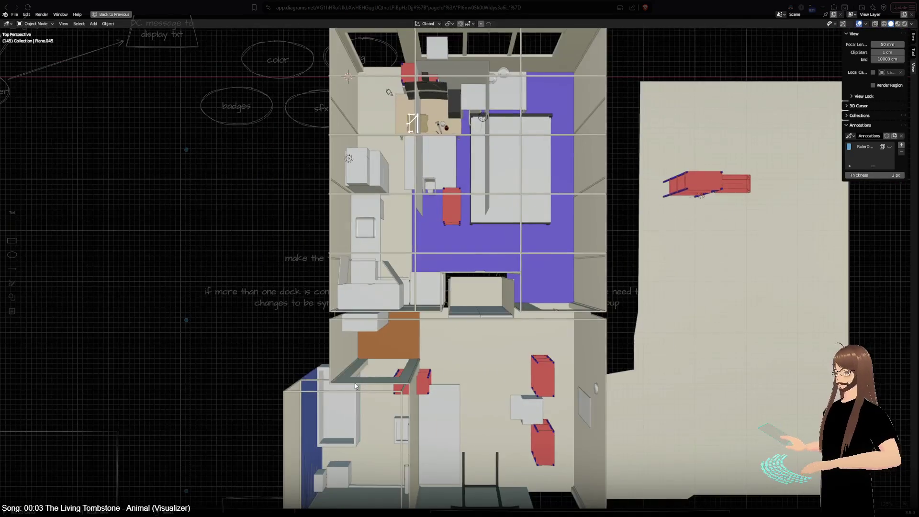
mouse_move(356, 386)
middle_mouse_down()
mouse_move(688, 299)
mouse_move(599, 268)
middle_mouse_up()
left_click(533, 239)
key("KP_7")
- Select the bedroom beam, the purple bedroom floor and the outer building walls to inspect them
left_click(550, 239)
left_click(561, 245)
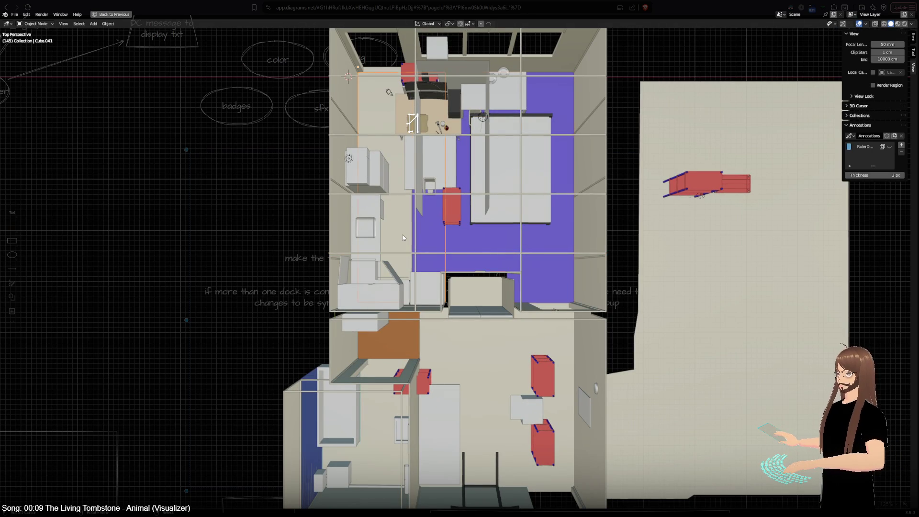
left_click(339, 237)
left_click_drag(339, 237, 339, 237)
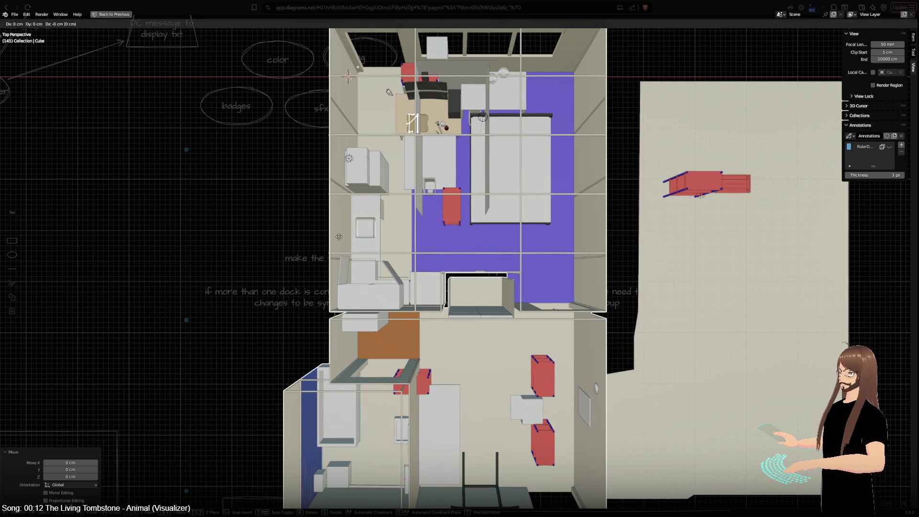
- Inspect the red chairs and white box, then reframe on the purple-floored bedroom
mouse_move(501, 273)
middle_mouse_down("shift")
mouse_move(530, 208)
mouse_move(506, 243)
mouse_move(419, 242)
middle_mouse_up("shift")
left_click(478, 269)
left_click(471, 310, "shift")
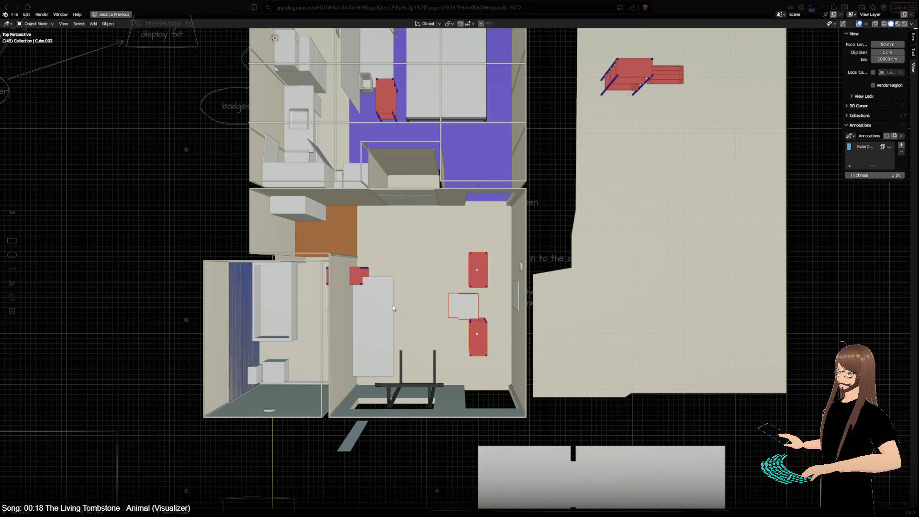
left_click(355, 280)
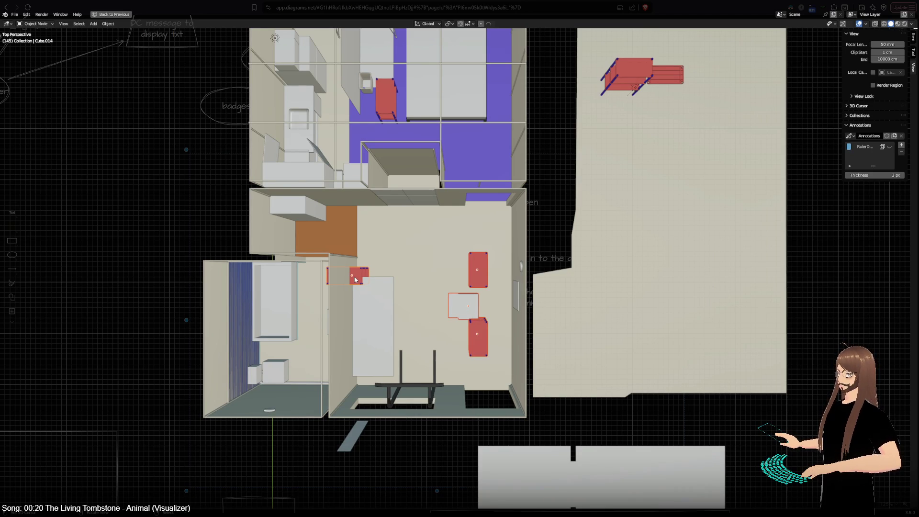
mouse_move(383, 261)
middle_mouse_down()
mouse_move(456, 316)
mouse_move(467, 260)
middle_mouse_up()
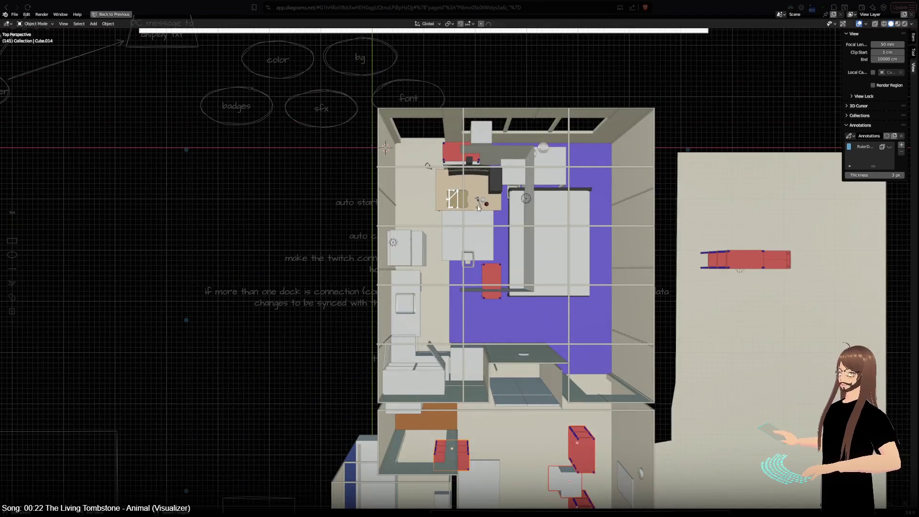
- Add the desk to the selection and move the bedroom furniture about 45.4 cm right and 10.2 cm up in orthographic view
left_click(482, 187)
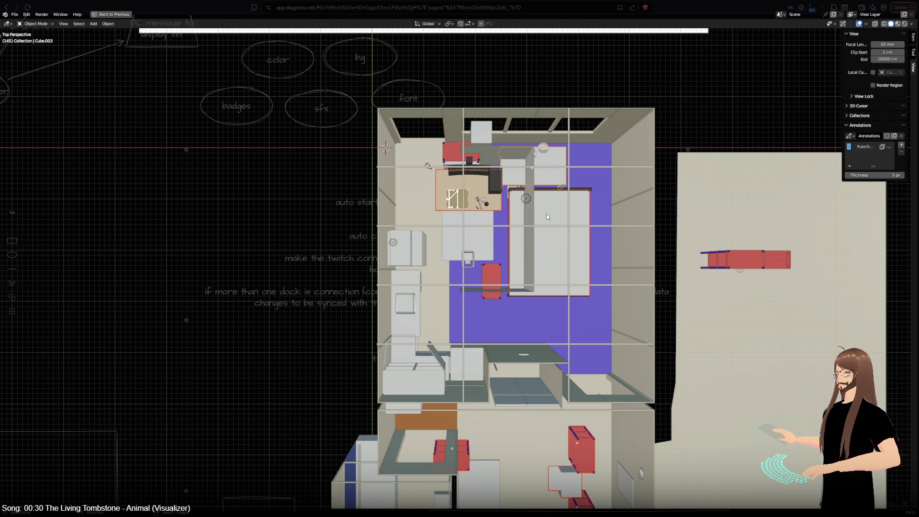
key("g")
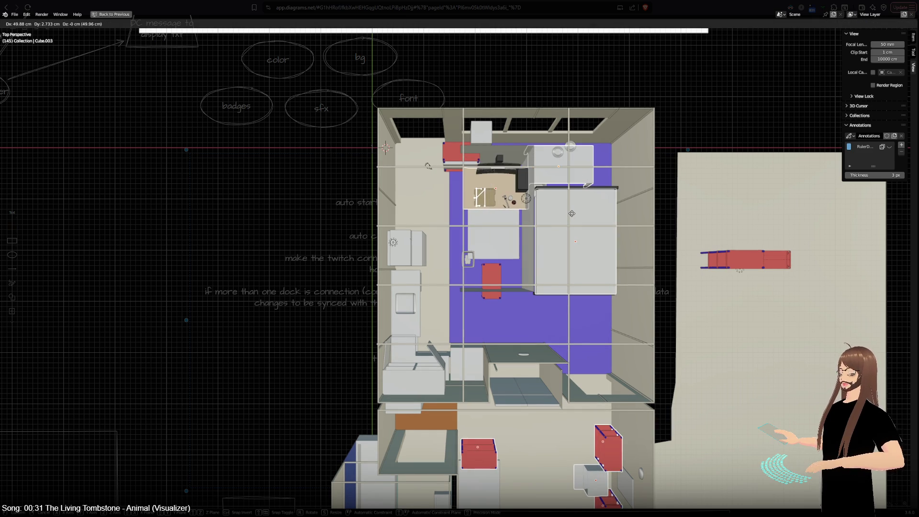
key("Escape")
key("KP_5")
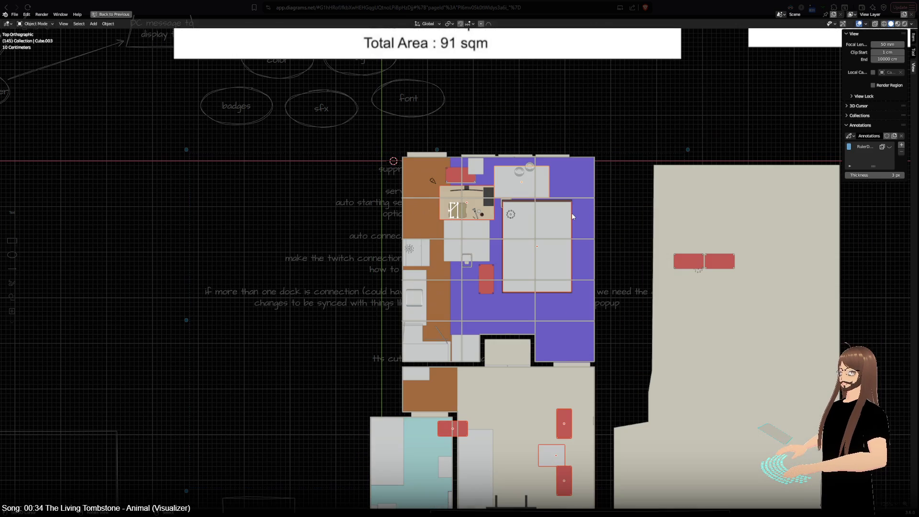
key("g")
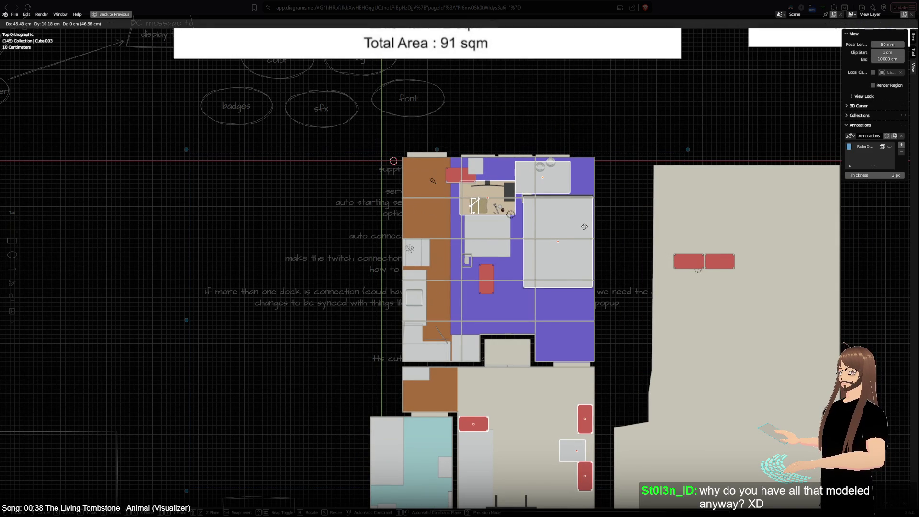
left_click(585, 227)
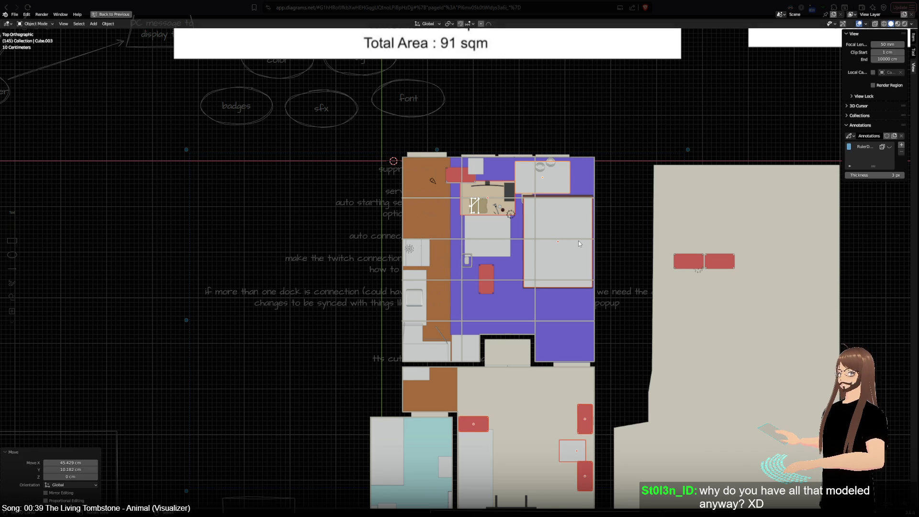
mouse_move(454, 451)
middle_mouse_down()
mouse_move(370, 297)
mouse_move(539, 293)
middle_mouse_up()
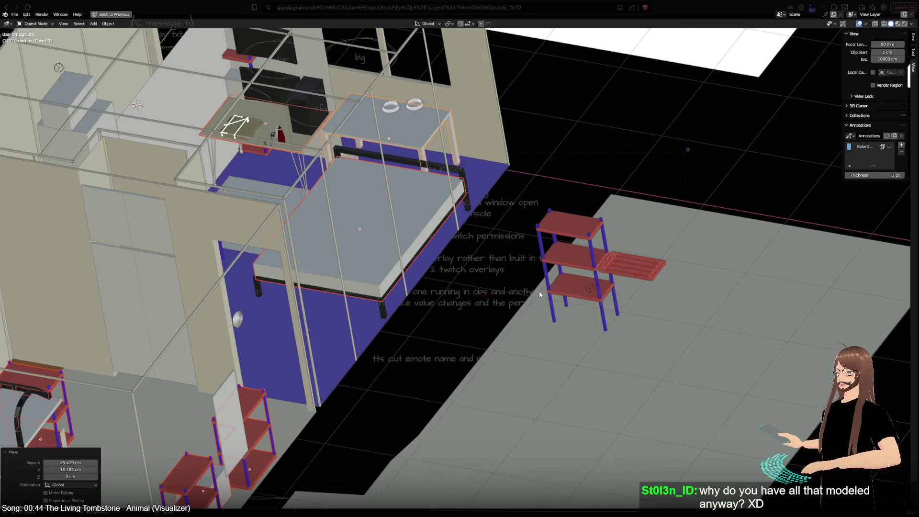
left_click(579, 260)
key("KP_Decimal")
mouse_move(451, 374)
middle_mouse_down()
mouse_move(509, 307)
mouse_move(313, 254)
mouse_move(366, 227)
mouse_move(435, 264)
mouse_move(485, 267)
mouse_move(341, 266)
middle_mouse_up()
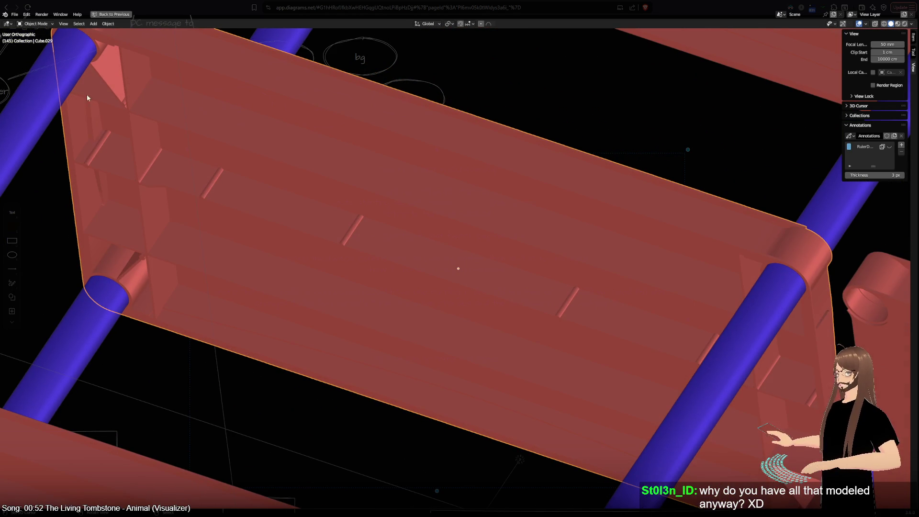
mouse_move(172, 190)
middle_mouse_down()
mouse_move(350, 201)
mouse_move(366, 240)
mouse_move(281, 293)
mouse_move(559, 225)
mouse_move(539, 280)
mouse_move(544, 314)
mouse_move(553, 315)
mouse_move(422, 407)
middle_mouse_up()
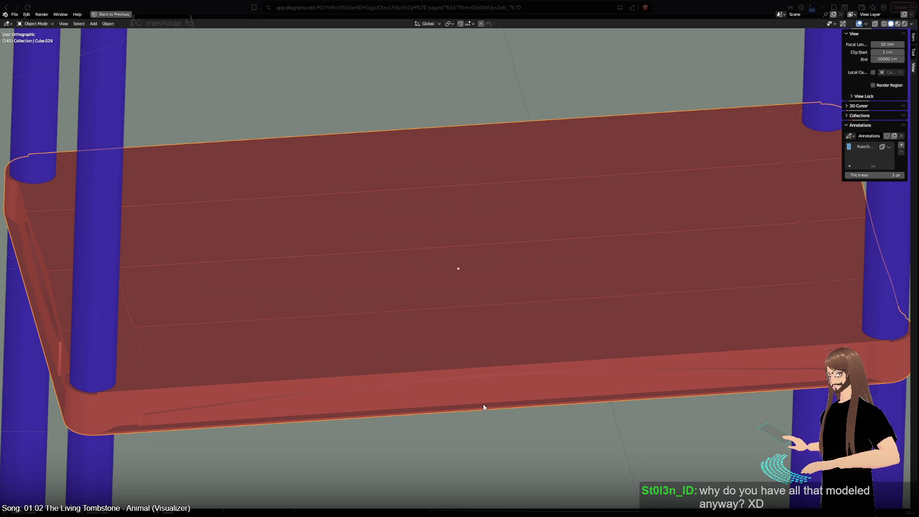
mouse_move(483, 408)
middle_mouse_down()
mouse_move(416, 346)
mouse_move(729, 360)
middle_mouse_up()
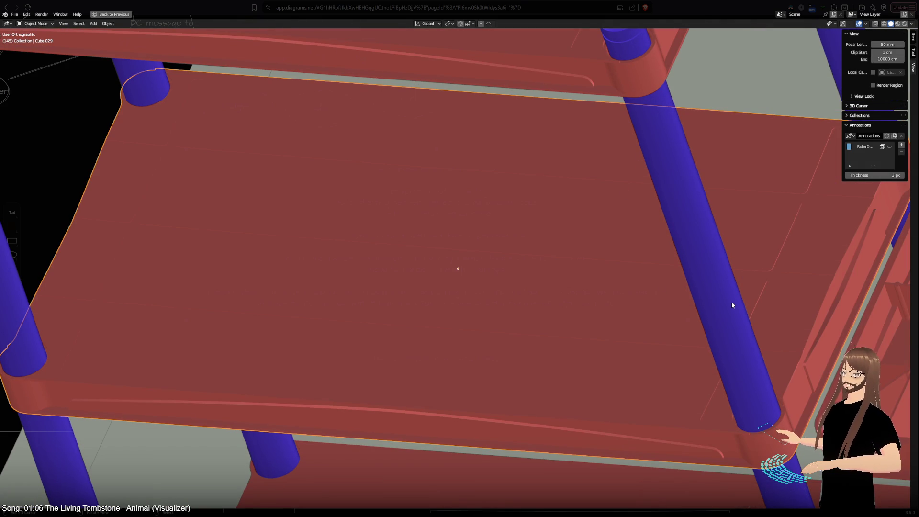
mouse_move(636, 257)
middle_mouse_down()
mouse_move(541, 271)
mouse_move(476, 322)
middle_mouse_up()
scroll(521, 283, "up", 2)
left_click(521, 283)
key("KP_Divide")
mouse_move(521, 280)
middle_mouse_down()
mouse_move(468, 274)
mouse_move(401, 488)
middle_mouse_up()
mouse_move(520, 414)
middle_mouse_down()
mouse_move(468, 410)
mouse_move(491, 389)
mouse_move(446, 410)
mouse_move(427, 397)
middle_mouse_up()
scroll(426, 396, "up", 4)
mouse_move(456, 366)
middle_mouse_down()
mouse_move(519, 340)
mouse_move(390, 371)
mouse_move(223, 328)
mouse_move(338, 372)
middle_mouse_up()
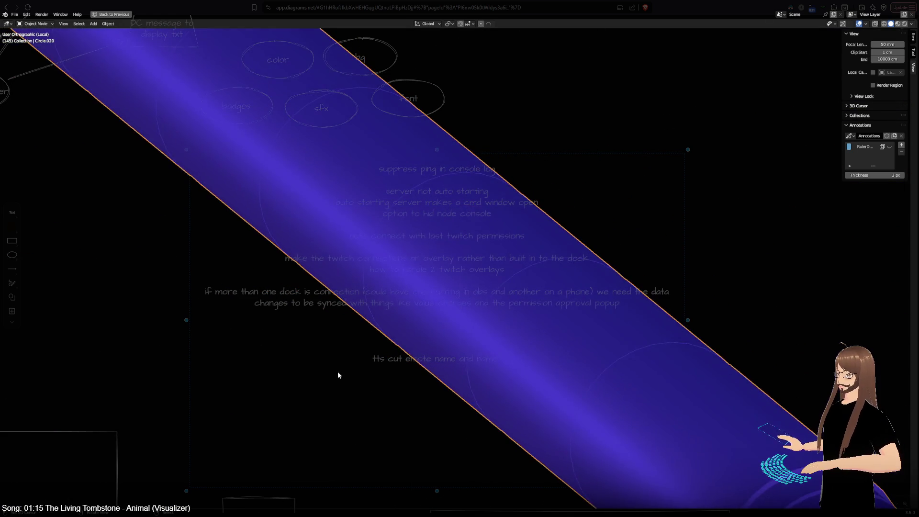
scroll(338, 372, "down", 4)
key("KP_Divide")
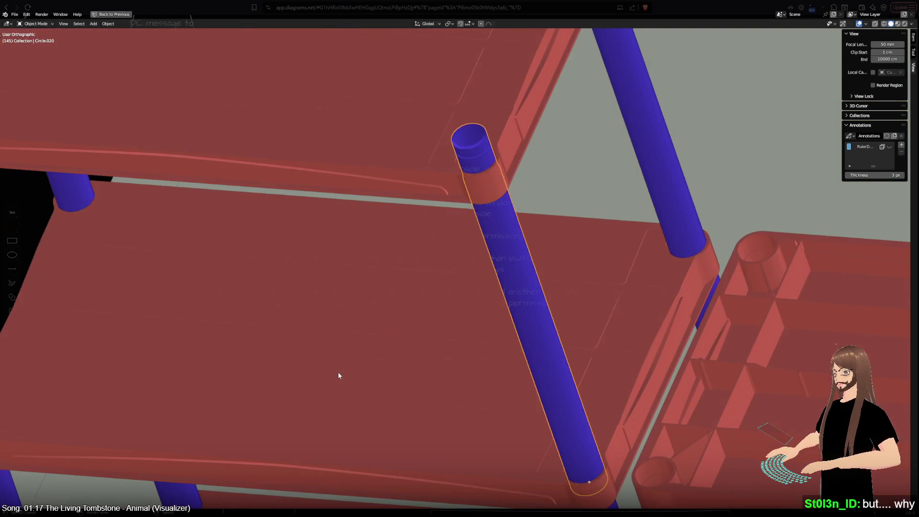
scroll(318, 350, "down", 5)
scroll(283, 339, "down", 3)
mouse_move(283, 339)
middle_mouse_down("shift")
mouse_move(611, 301)
mouse_move(604, 318)
middle_mouse_up("shift")
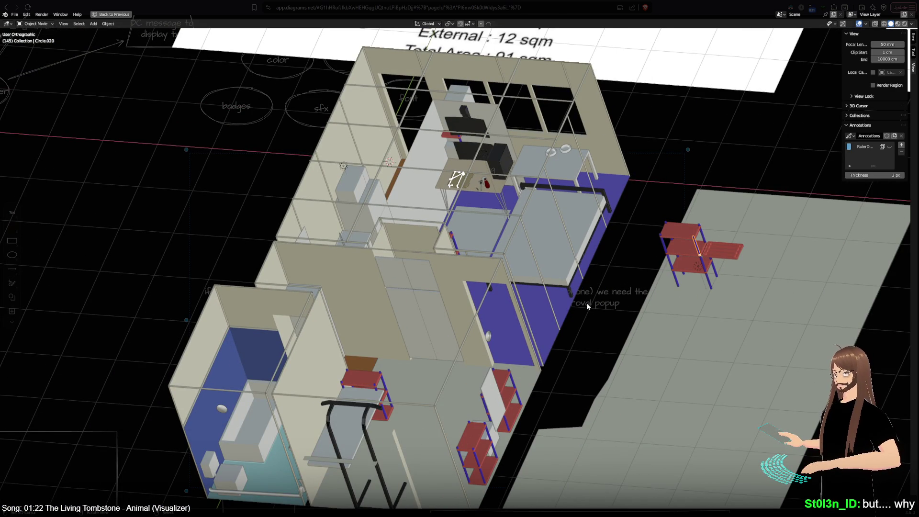
- Orbit the apartment so the bedroom faces forward and frame the view on the desk
mouse_move(587, 304)
middle_mouse_down()
mouse_move(766, 332)
mouse_move(714, 398)
mouse_move(533, 185)
middle_mouse_up()
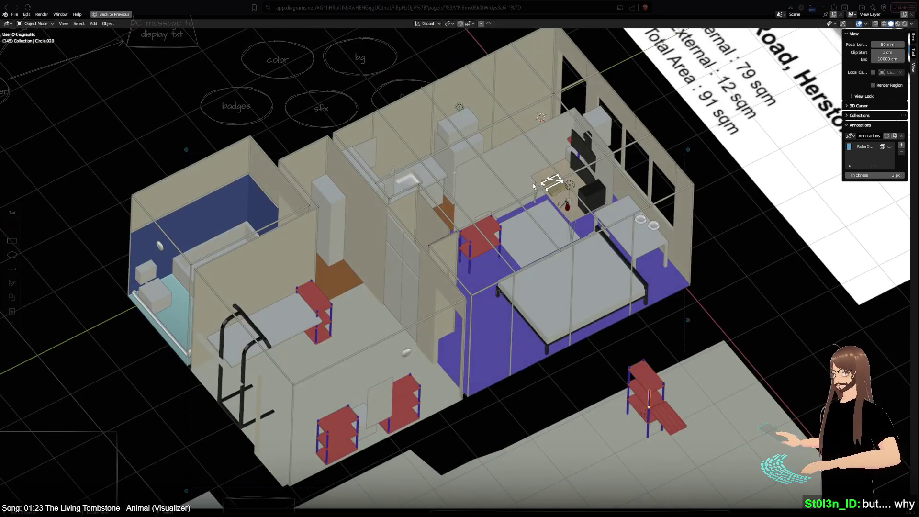
mouse_move(459, 343)
middle_mouse_down()
mouse_move(496, 369)
mouse_move(469, 345)
mouse_move(461, 293)
middle_mouse_up()
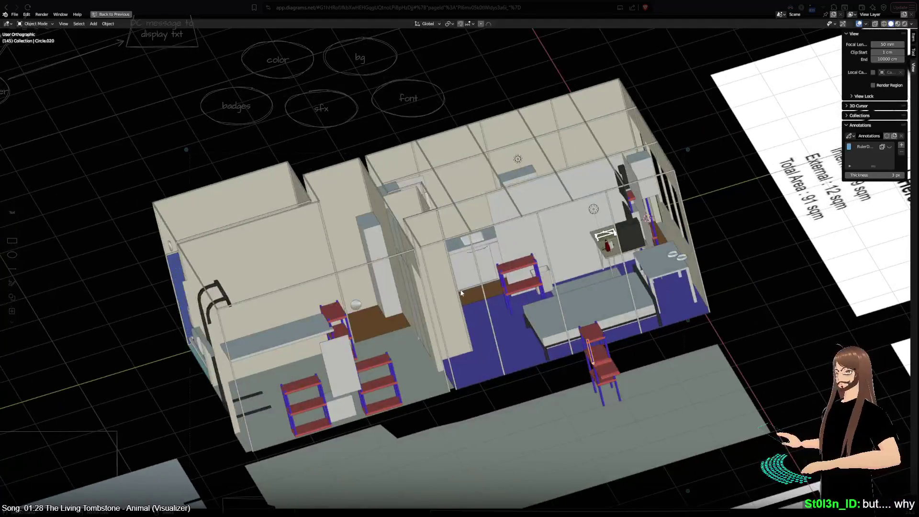
left_click(613, 255)
key("KP_Decimal")
- Look down onto the desk items and frame the view on the digital caliper
mouse_move(317, 388)
middle_mouse_down()
mouse_move(479, 433)
mouse_move(434, 382)
mouse_move(438, 430)
middle_mouse_up()
scroll(479, 433, "up", 3)
left_click(432, 362)
mouse_move(396, 384)
middle_mouse_down()
mouse_move(639, 362)
mouse_move(303, 345)
mouse_move(458, 426)
mouse_move(449, 473)
mouse_move(402, 372)
mouse_move(558, 185)
middle_mouse_up()
left_click(639, 362)
key("KP_Decimal")
- Inspect the can, red bottle and clothespin on the desk from several angles
left_click(561, 186)
mouse_move(503, 338)
middle_mouse_down()
mouse_move(413, 250)
mouse_move(470, 292)
mouse_move(682, 159)
middle_mouse_up()
left_click(682, 159)
middle_click_drag(663, 337, 509, 365)
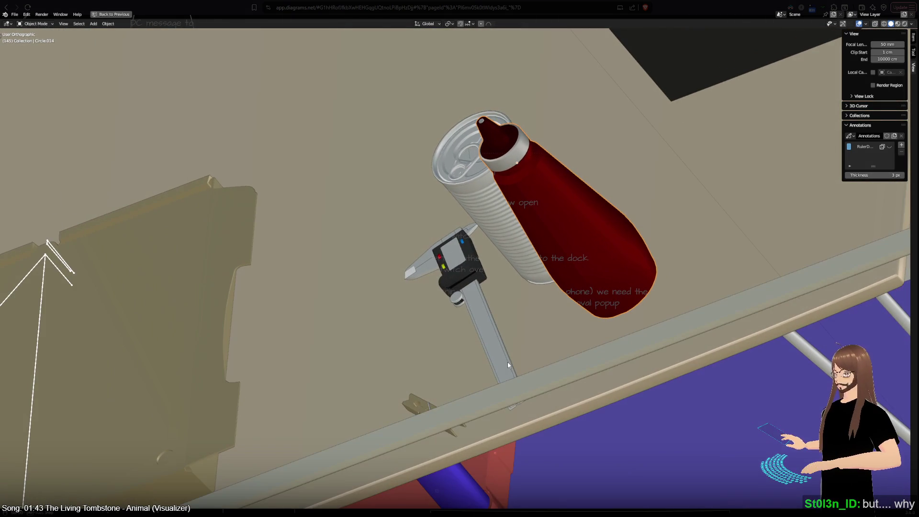
mouse_move(624, 321)
middle_mouse_down()
mouse_move(427, 324)
mouse_move(472, 370)
middle_mouse_up()
left_click(464, 411)
- Zoom out and view the scene in top orthographic beside the 91 sqm reference plan
scroll(464, 410, "down", 10)
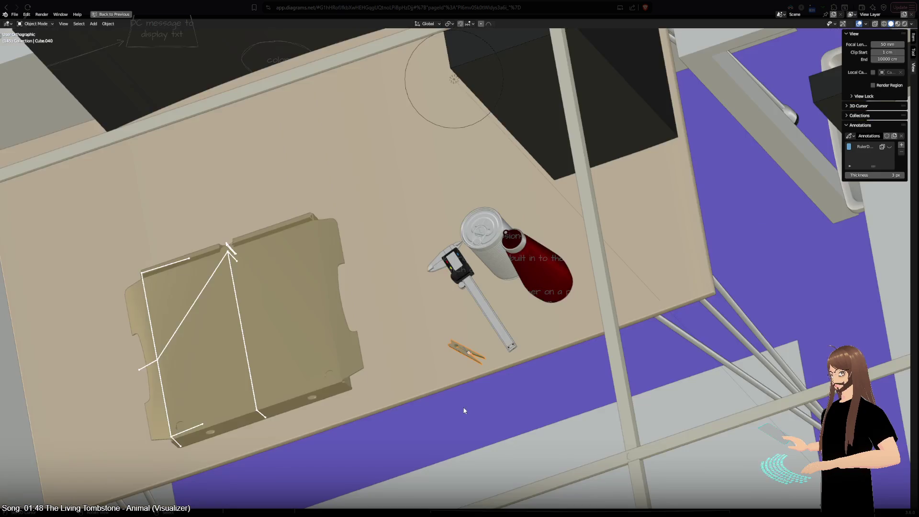
scroll(444, 296, "down", 8)
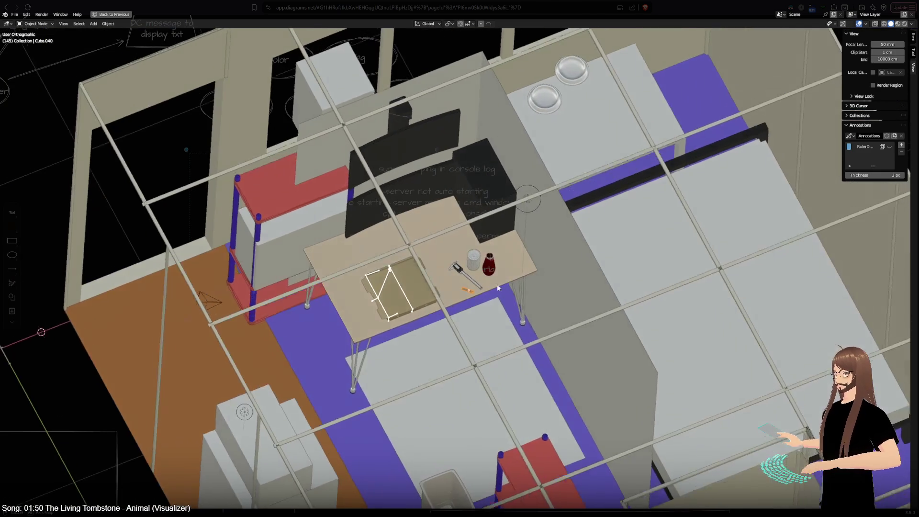
key("KP_7")
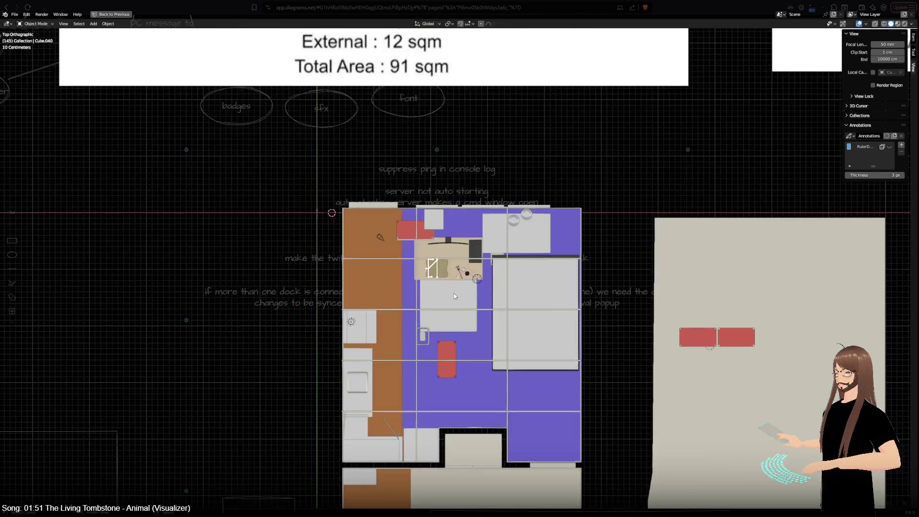
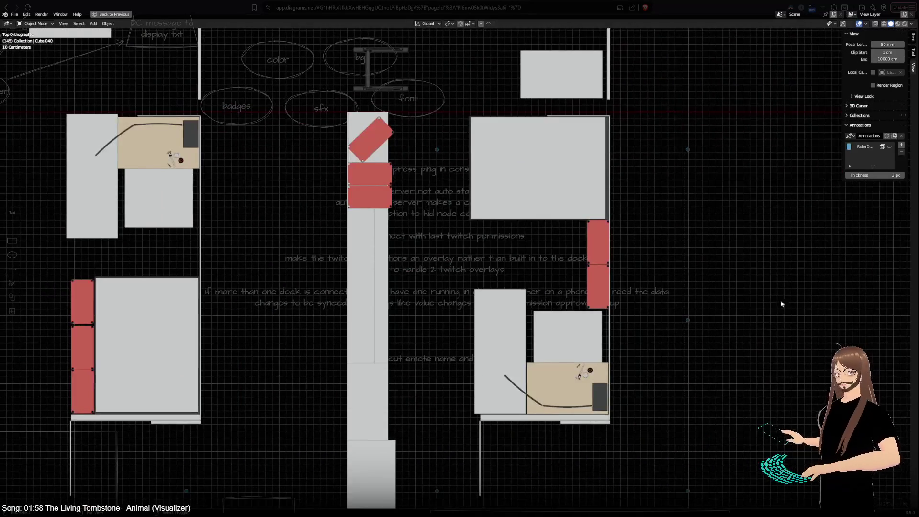
- Orbit to see the rooms in 3D, then return to top orthographic view zoomed out over all plans, rooms and scans
scroll(501, 341, "up", 3)
scroll(494, 271, "up", 2)
mouse_move(495, 271)
middle_mouse_down()
mouse_move(591, 436)
mouse_move(682, 293)
mouse_move(582, 292)
middle_mouse_up()
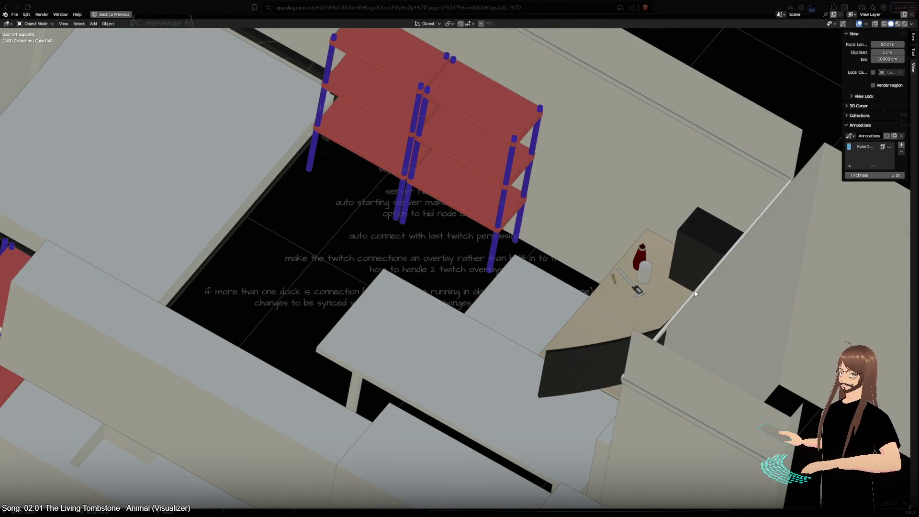
scroll(583, 292, "down", 4)
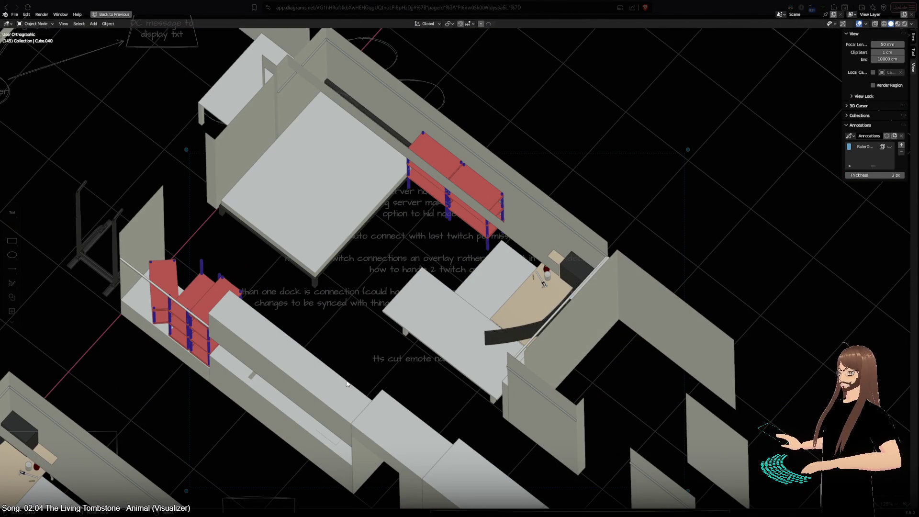
key("KP_7")
scroll(364, 203, "down", 3)
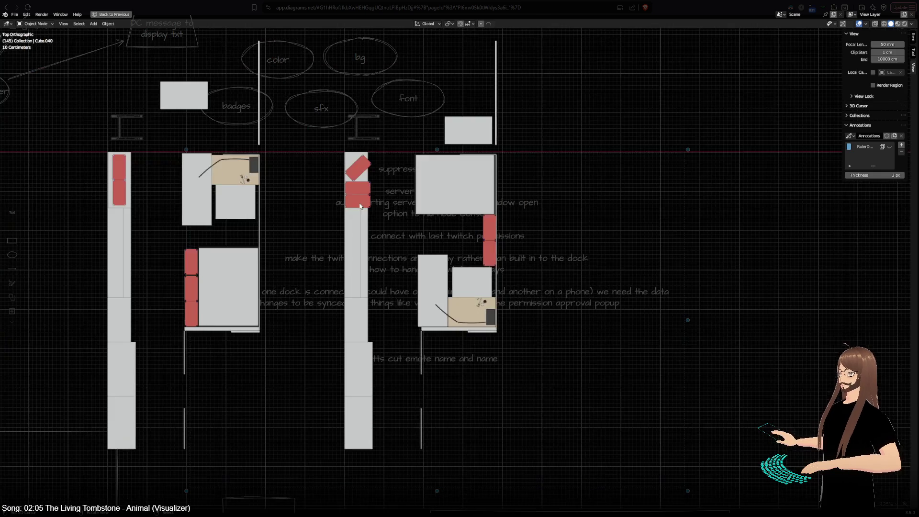
scroll(657, 311, "up", 1)
scroll(657, 311, "down", 6)
scroll(590, 333, "up", 3)
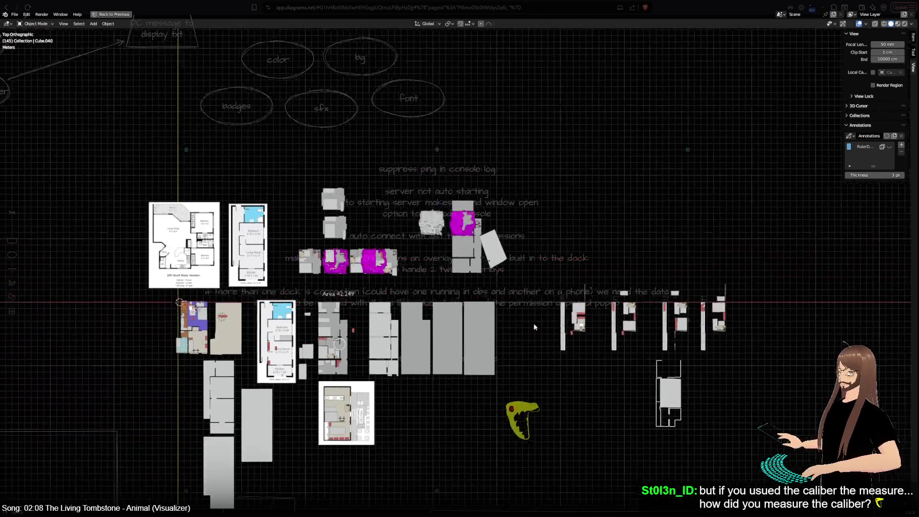
middle_click_drag(590, 332, 592, 333, "shift")
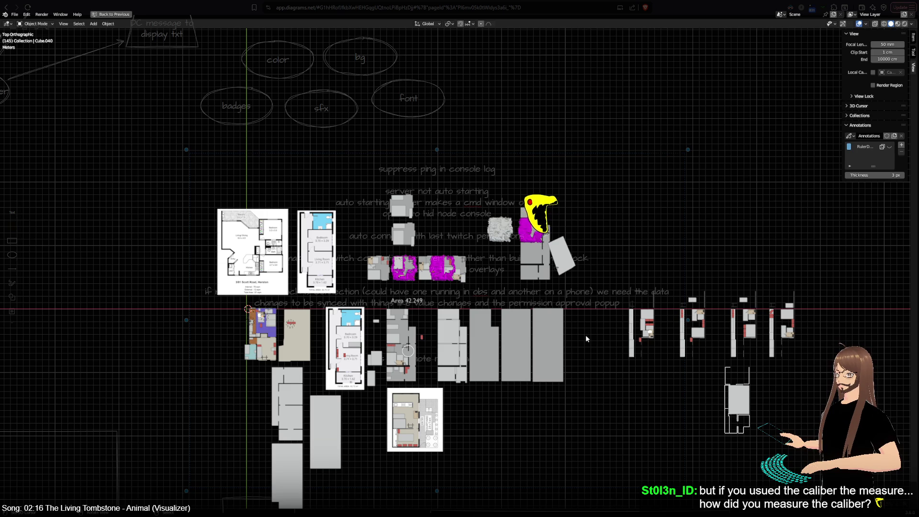
scroll(412, 355, "up", 5)
mouse_move(421, 321)
middle_mouse_down("shift")
mouse_move(613, 237)
mouse_move(832, 292)
middle_mouse_up("shift")
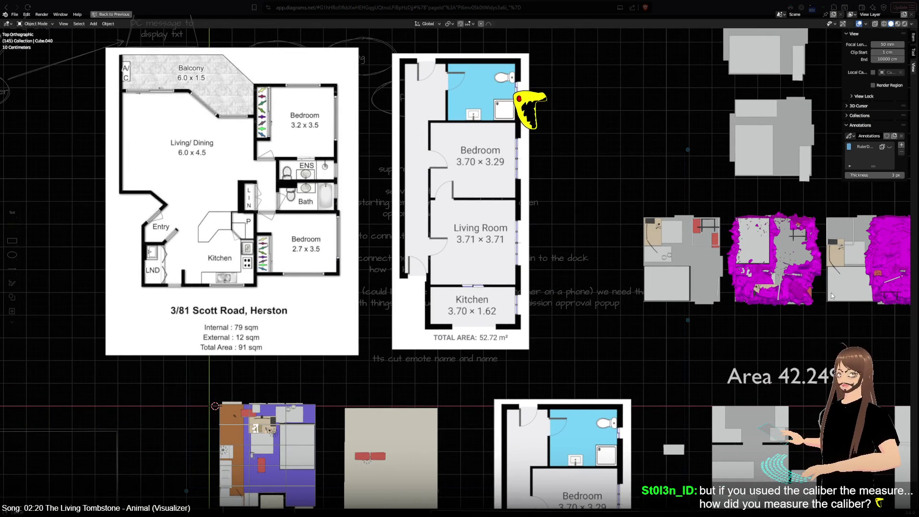
middle_click_drag(832, 293, 849, 310, "shift")
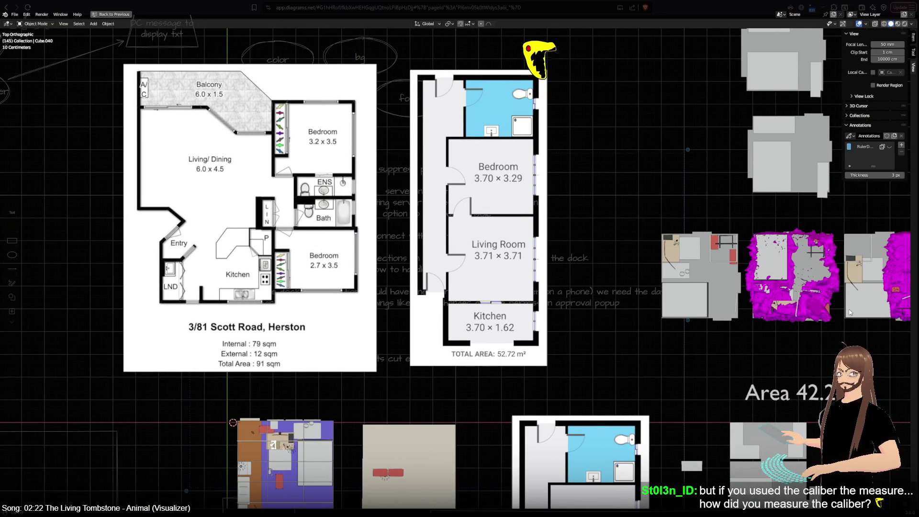
middle_click_drag(850, 313, 903, 332, "shift")
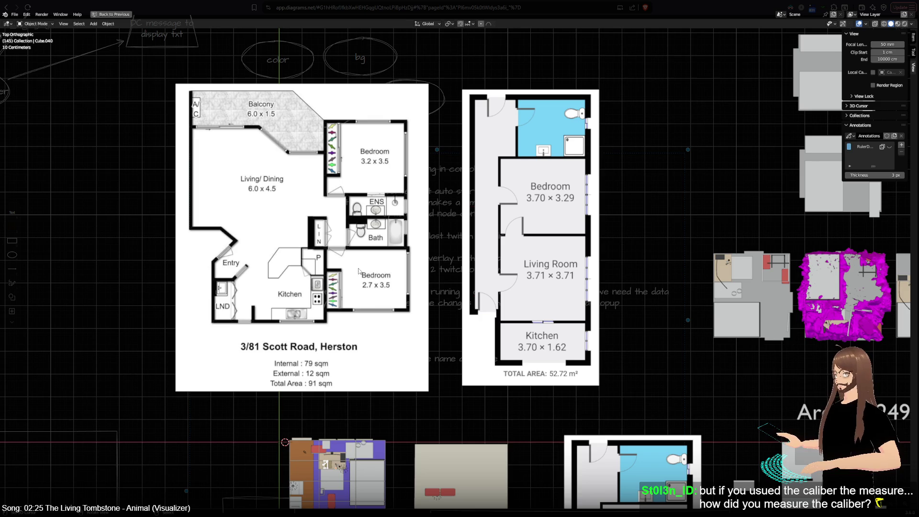
middle_click_drag(317, 255, 368, 276, "shift")
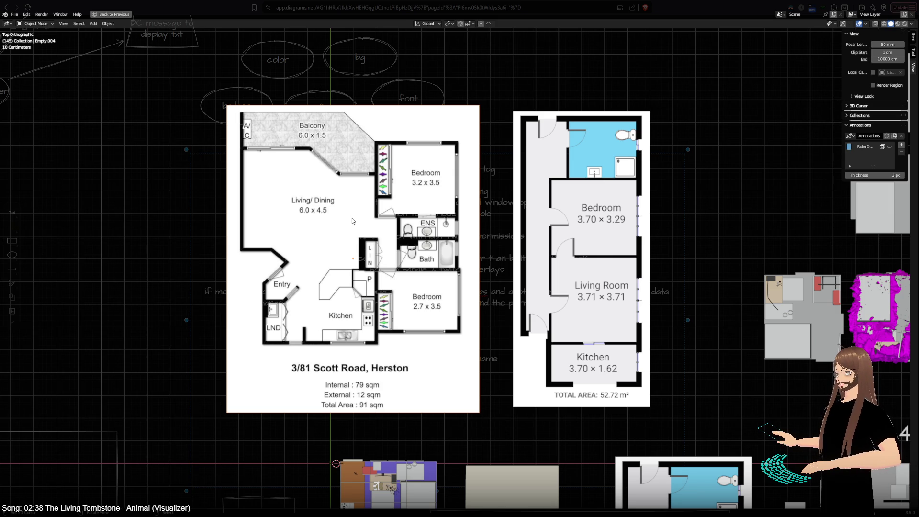
scroll(352, 217, "down", 4)
middle_click_drag(450, 330, 297, 195, "shift")
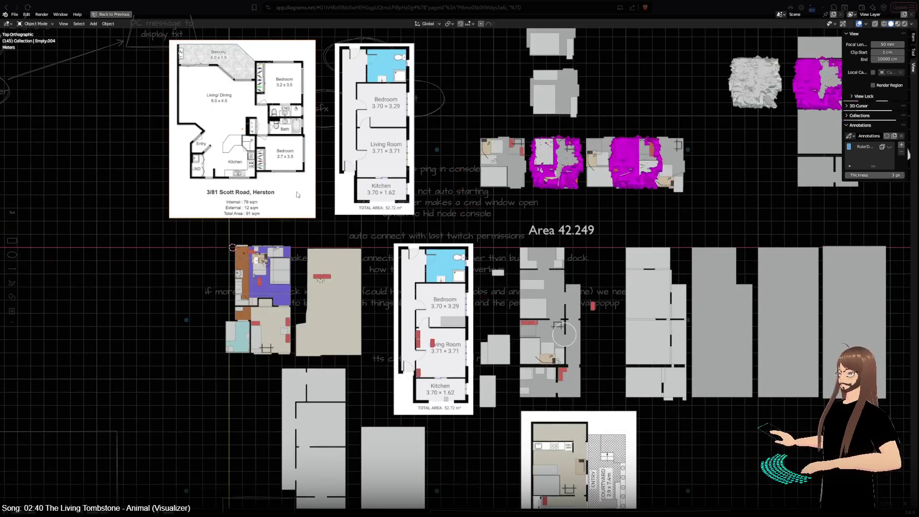
key("g")
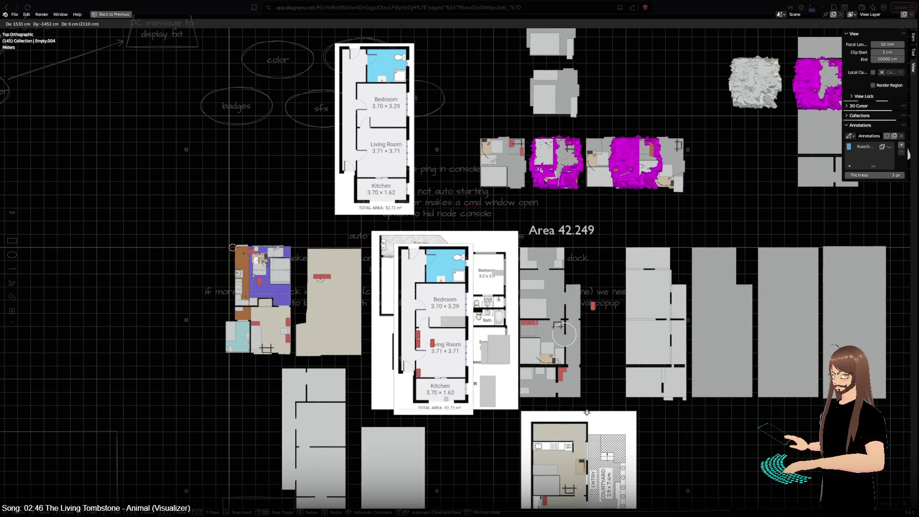
key("Escape")
scroll(288, 345, "up", 3)
left_click(236, 341)
middle_click_drag(276, 358, 325, 256, "shift")
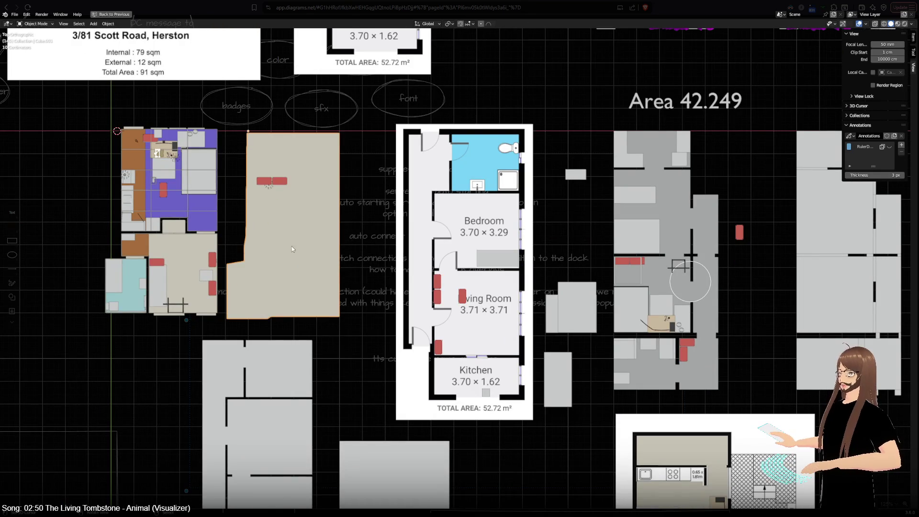
key("g")
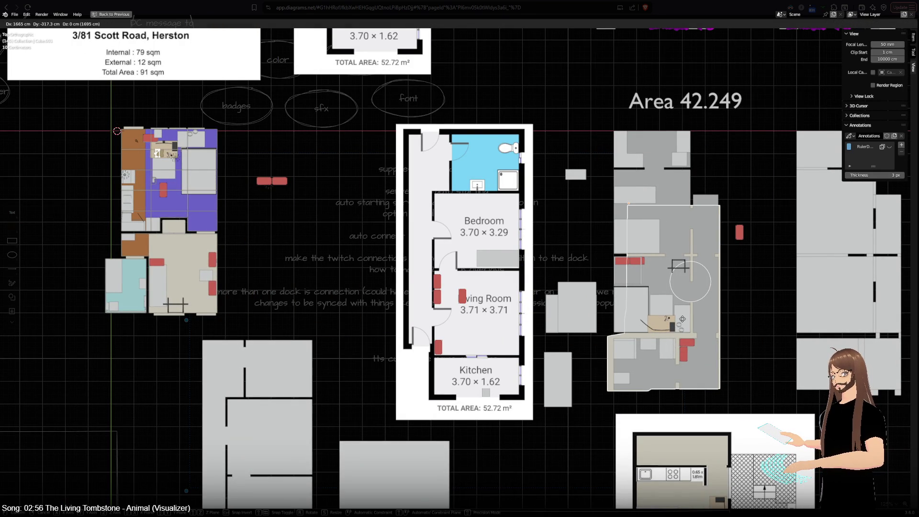
key("Escape")
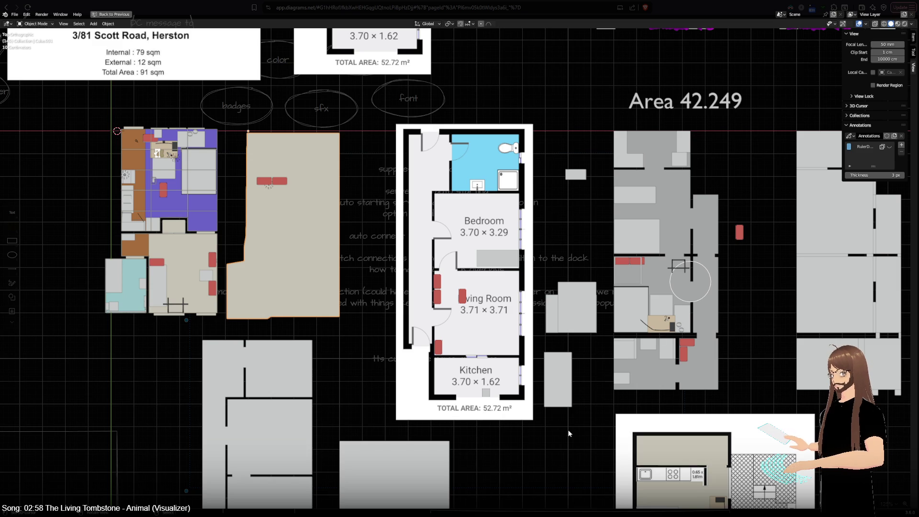
middle_click_drag(556, 424, 549, 343, "shift")
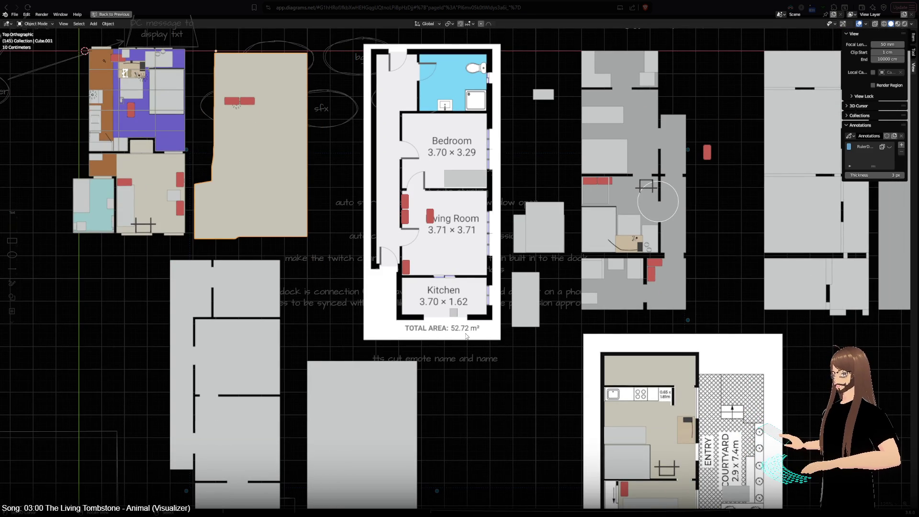
- Select the grey floor plan and pan to bring its Area 42.249 label into view
left_click(674, 291)
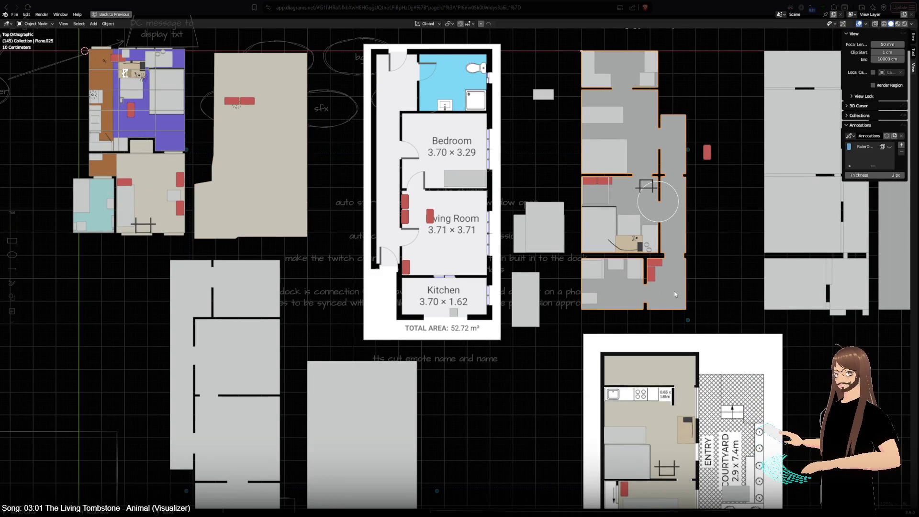
middle_click_drag(674, 291, 430, 349, "shift")
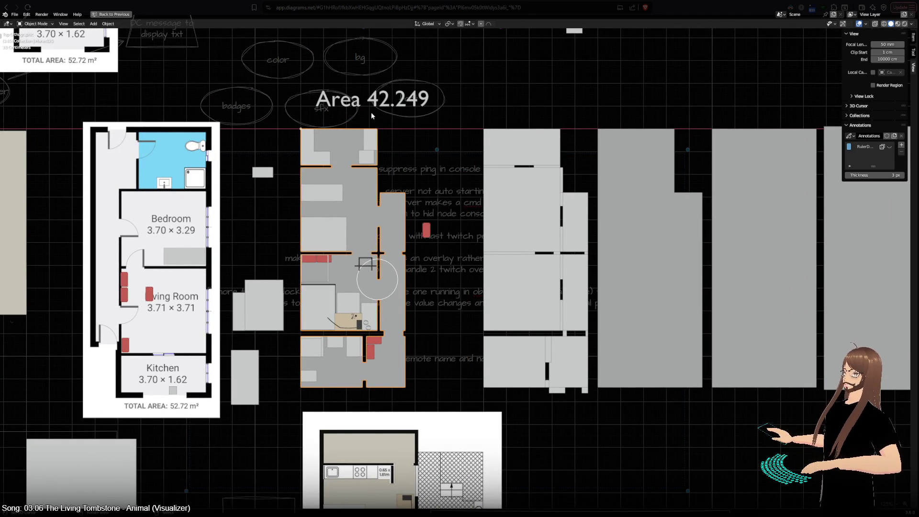
middle_click_drag(372, 112, 452, 119, "shift")
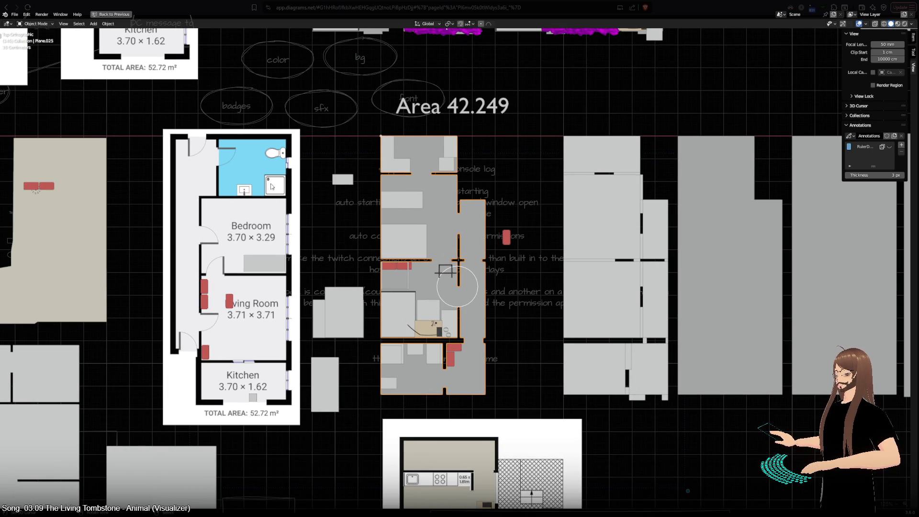
- Zoom around the courtyard floor plan, then leave Local view to show the rest of the scene
scroll(399, 276, "up", 4)
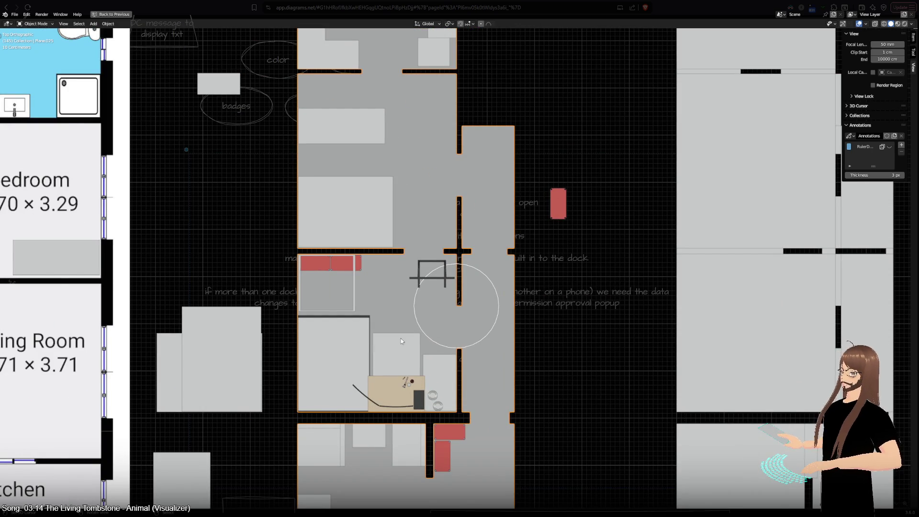
scroll(402, 341, "down", 8)
scroll(429, 355, "up", 7)
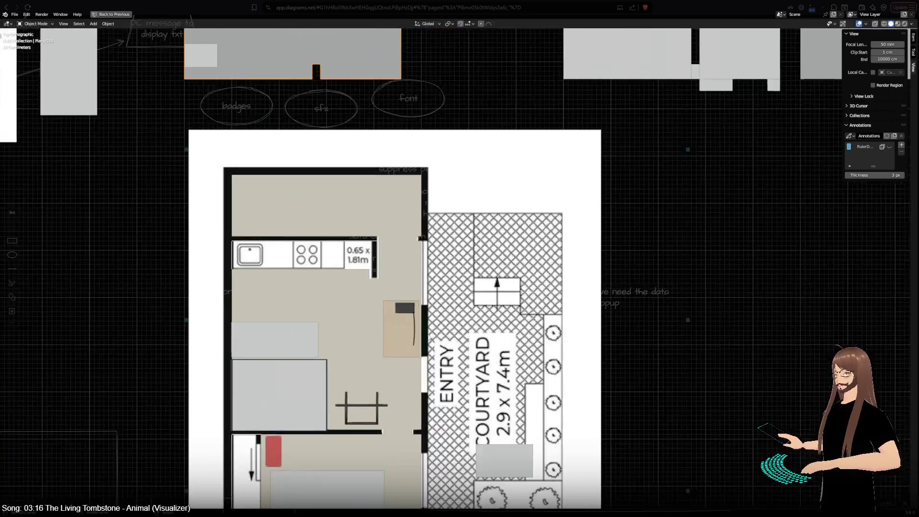
scroll(429, 338, "down", 5, "shift")
scroll(494, 261, "down", 4)
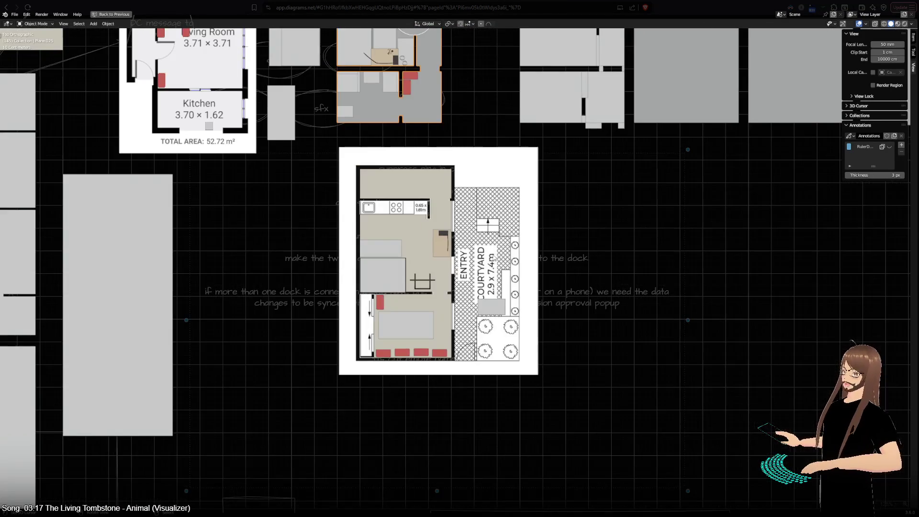
scroll(446, 280, "up", 6)
scroll(467, 307, "down", 2)
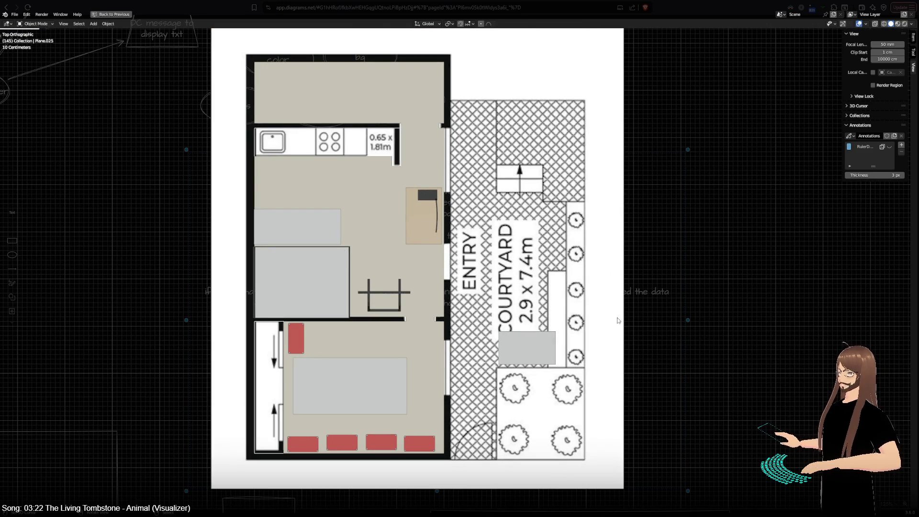
scroll(627, 336, "down", 3)
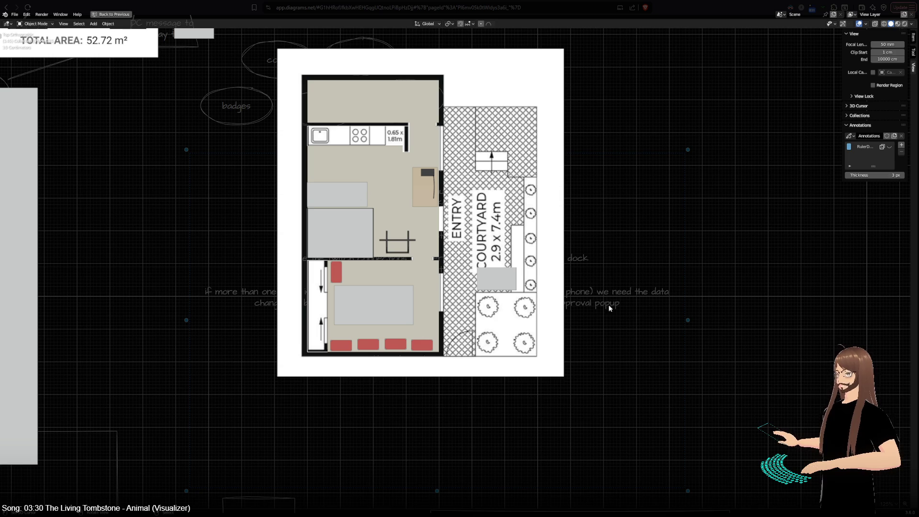
key("KP_Divide")
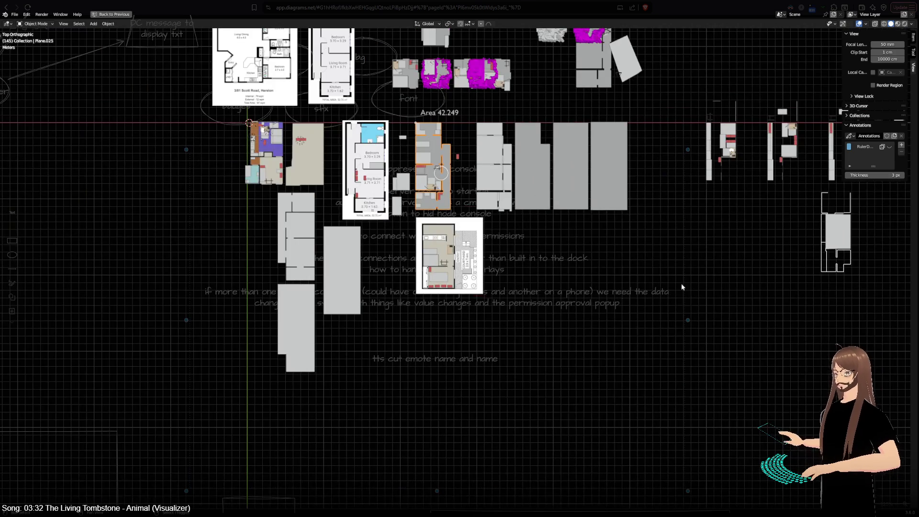
- Pan across the scene to bring the other floor plans and room models into view
middle_click_drag(652, 279, 606, 378, "shift")
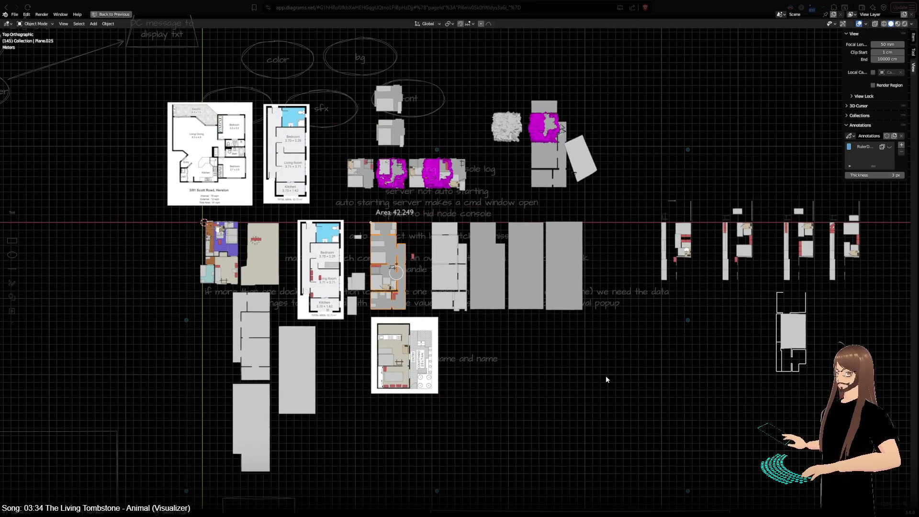
middle_click_drag(657, 365, 389, 367, "shift")
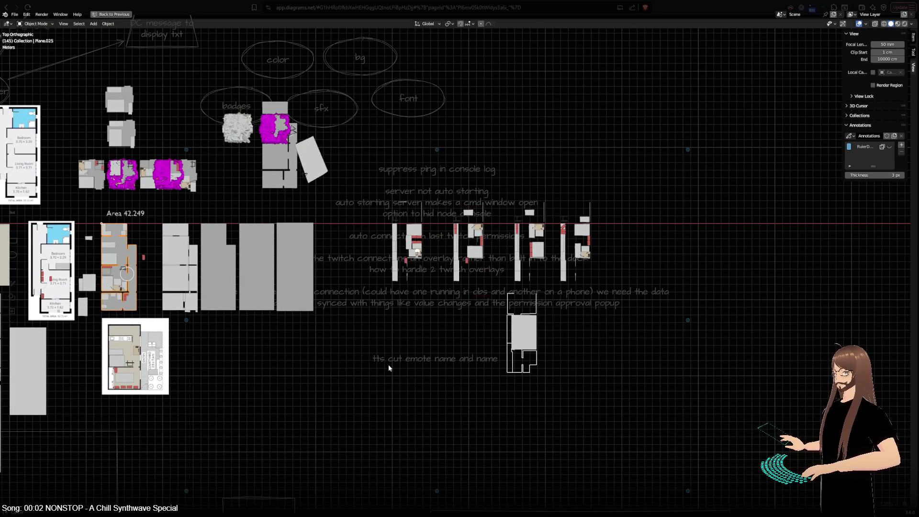
scroll(389, 364, "down", 3)
scroll(392, 328, "up", 10)
- Make the magenta scan mesh active, isolate it in Local view, and switch to perspective
key("ctrl+z")
key("ctrl+z")
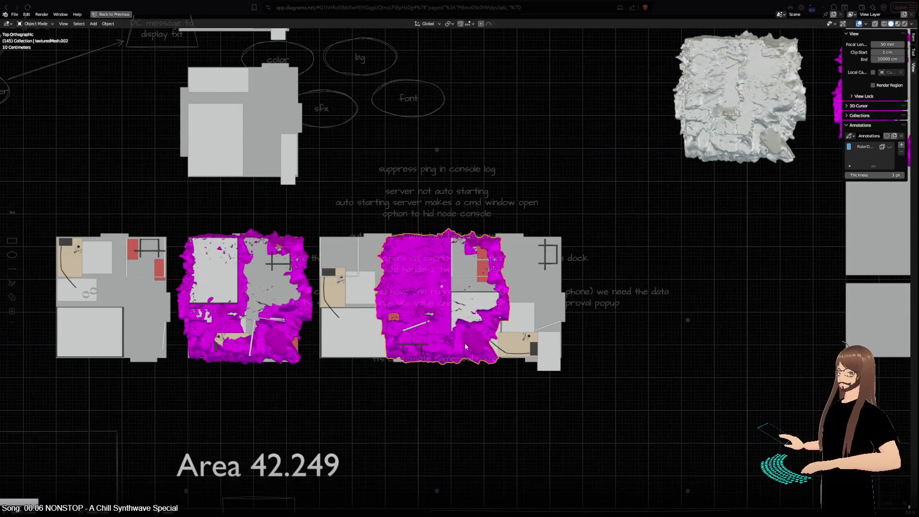
key("KP_Divide")
mouse_move(460, 390)
middle_mouse_down()
mouse_move(295, 277)
mouse_move(251, 207)
mouse_move(615, 349)
mouse_move(468, 333)
middle_mouse_up()
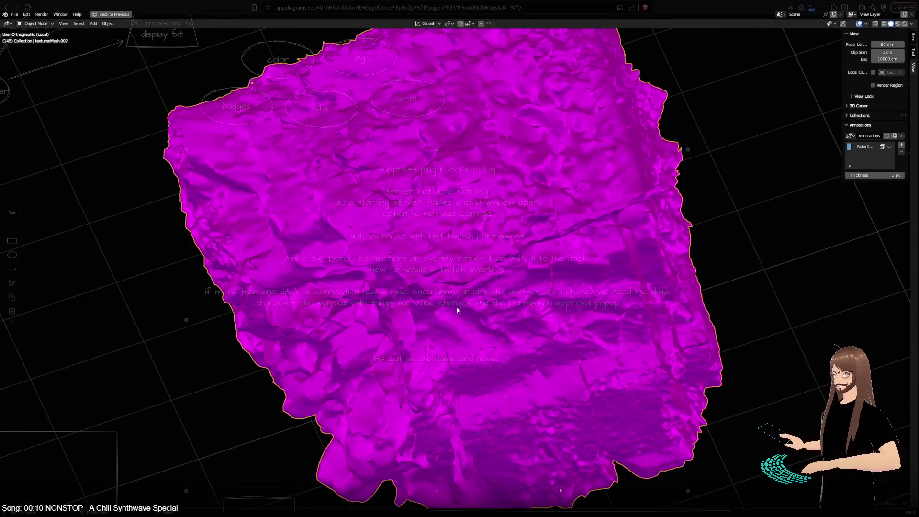
key("KP_5")
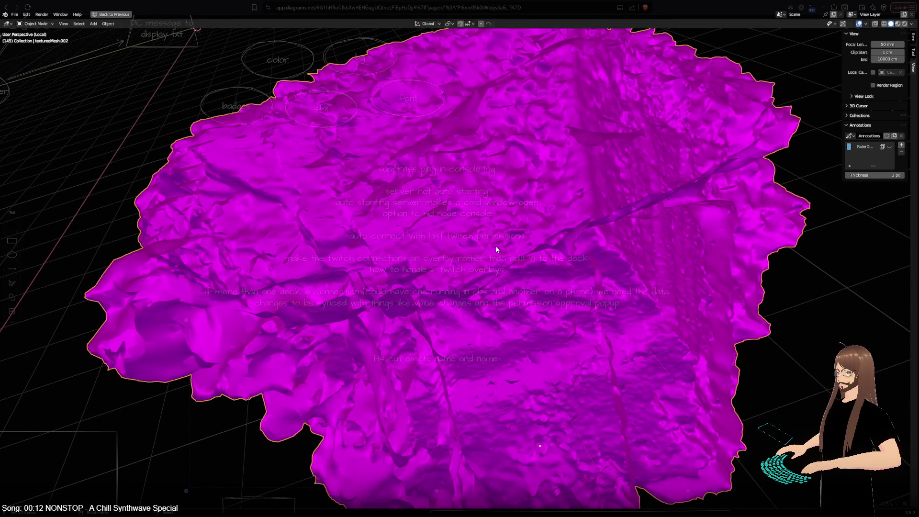
scroll(495, 245, "up", 10)
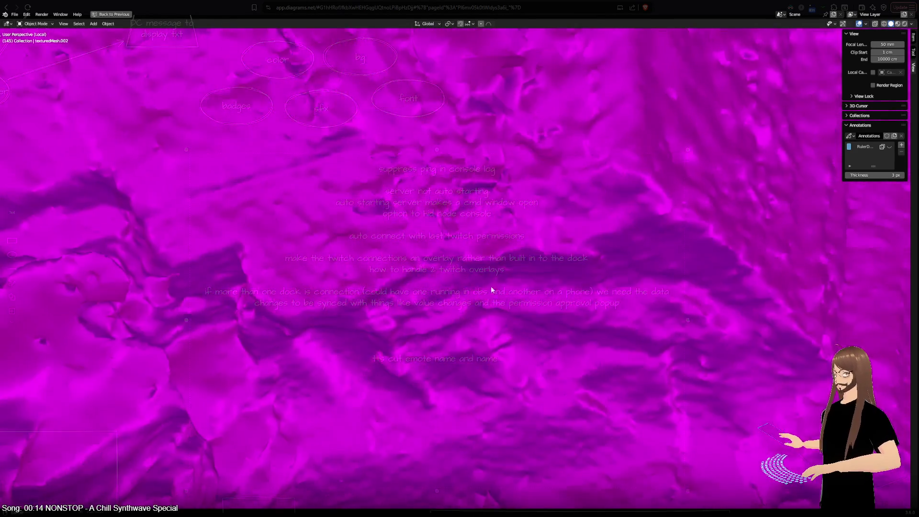
- Orbit around the scan mesh to inspect its bumpy surface detail from several angles
mouse_move(492, 290)
middle_mouse_down()
mouse_move(721, 268)
mouse_move(667, 288)
middle_mouse_up()
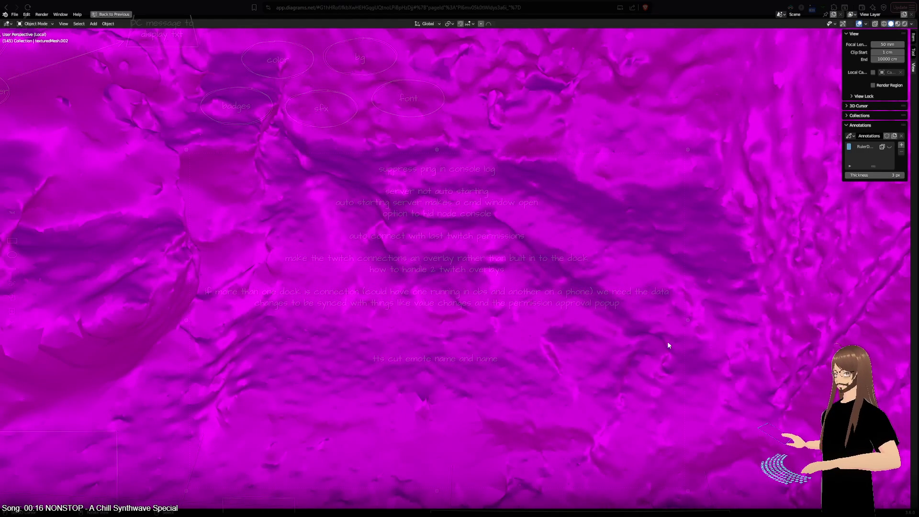
mouse_move(398, 267)
middle_mouse_down()
mouse_move(343, 332)
mouse_move(261, 302)
middle_mouse_up()
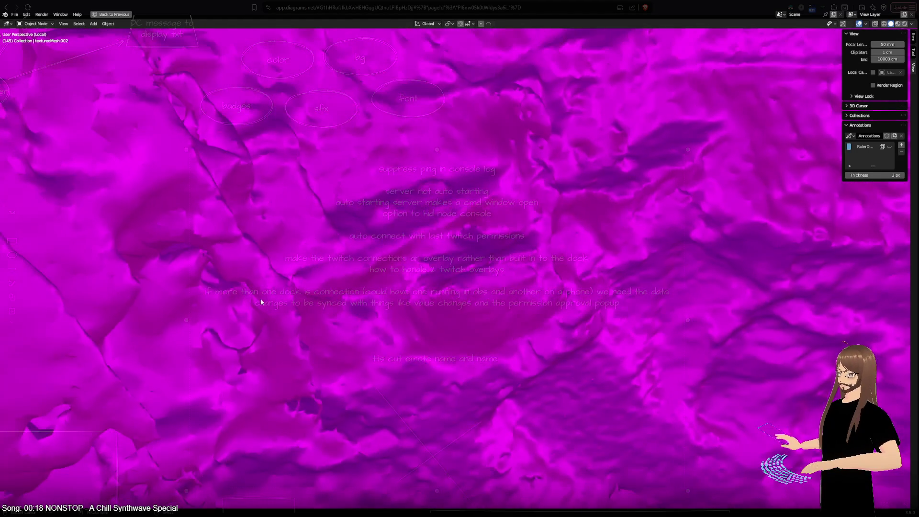
middle_click_drag(464, 259, 470, 214)
mouse_move(423, 289)
middle_mouse_down()
mouse_move(733, 345)
mouse_move(691, 376)
middle_mouse_up()
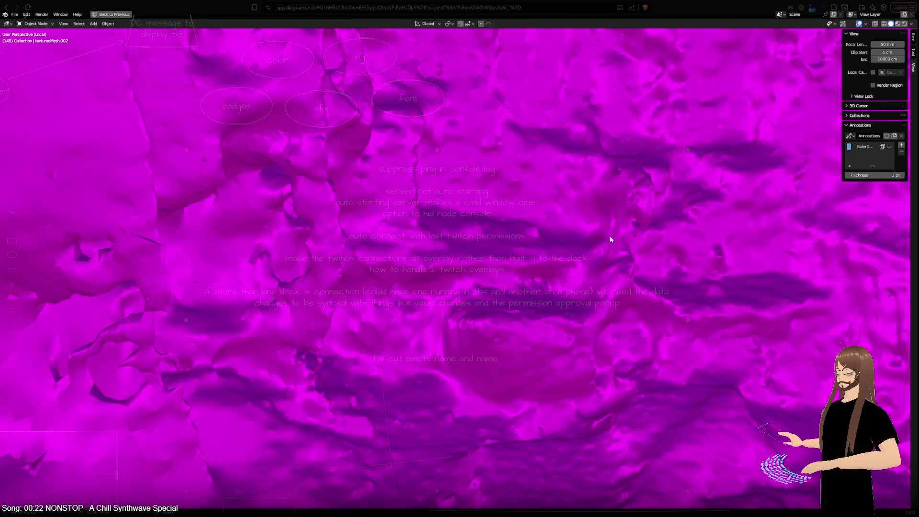
mouse_move(378, 248)
middle_mouse_down()
mouse_move(554, 263)
mouse_move(538, 222)
middle_mouse_up()
middle_click_drag(666, 303, 352, 357)
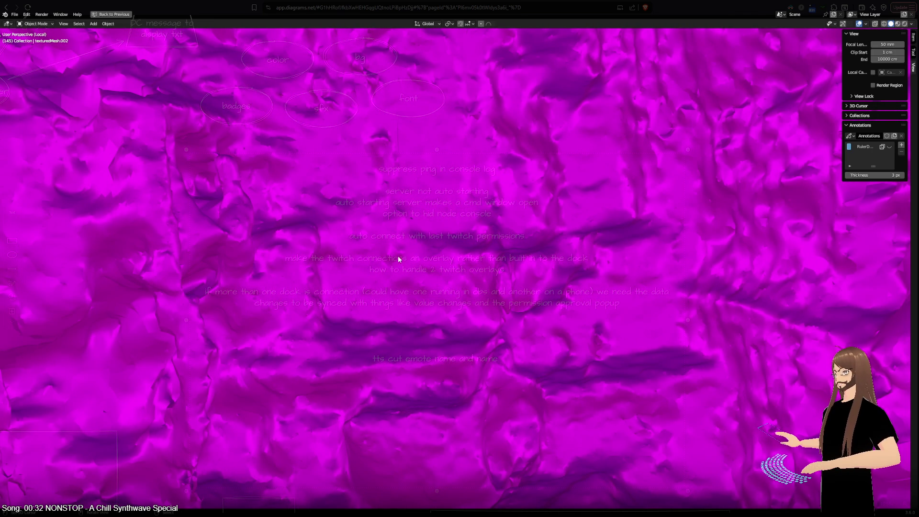
mouse_move(351, 257)
middle_mouse_down()
mouse_move(441, 335)
mouse_move(398, 335)
mouse_move(516, 328)
mouse_move(361, 325)
middle_mouse_up()
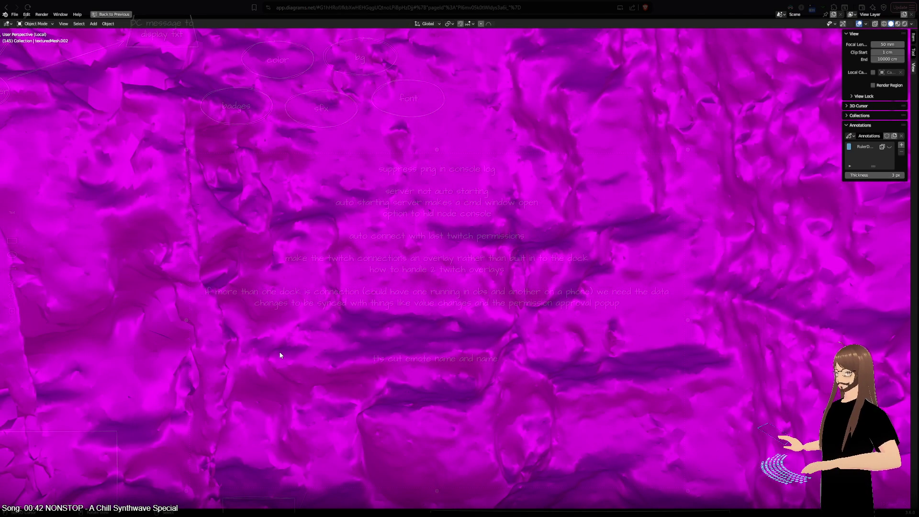
mouse_move(283, 345)
middle_mouse_down()
mouse_move(375, 321)
mouse_move(369, 289)
mouse_move(585, 367)
middle_mouse_up()
mouse_move(596, 163)
middle_mouse_down()
mouse_move(458, 322)
mouse_move(390, 322)
mouse_move(243, 257)
mouse_move(181, 242)
mouse_move(479, 312)
mouse_move(447, 238)
mouse_move(468, 329)
mouse_move(439, 386)
mouse_move(380, 410)
middle_mouse_up()
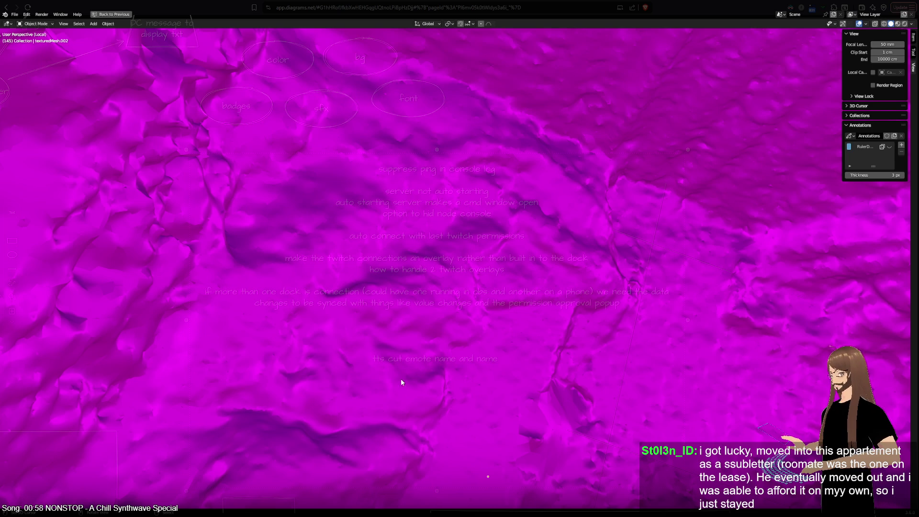
- View the scan straight down from above, then switch to the diagrams.net notes board
scroll(407, 369, "down", 6)
key("KP_7")
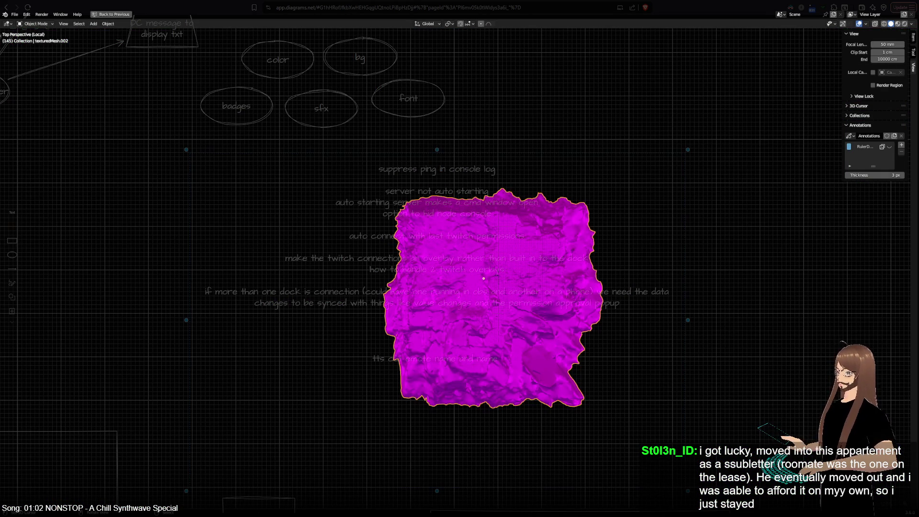
key("alt+Tab")
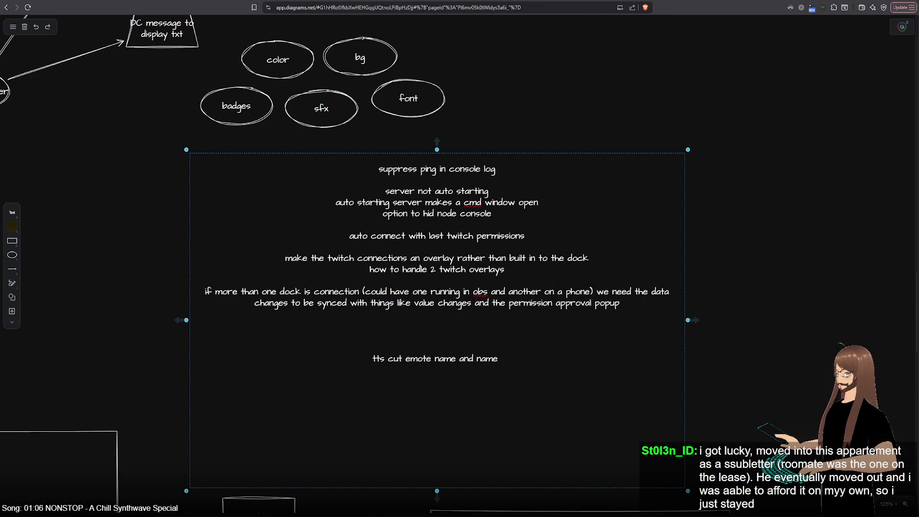
- Bring up the 'Modular Overlays — Project Overview and Provisional API' document over the board
key("alt+Tab")
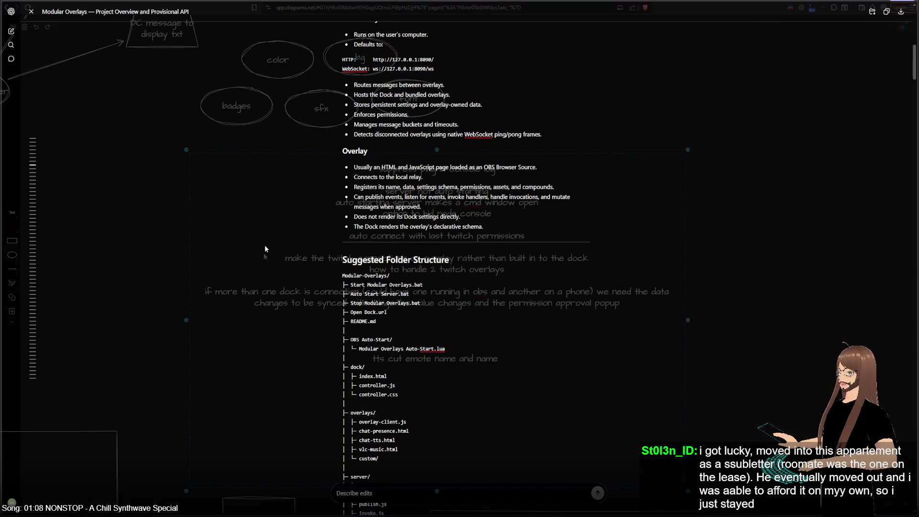